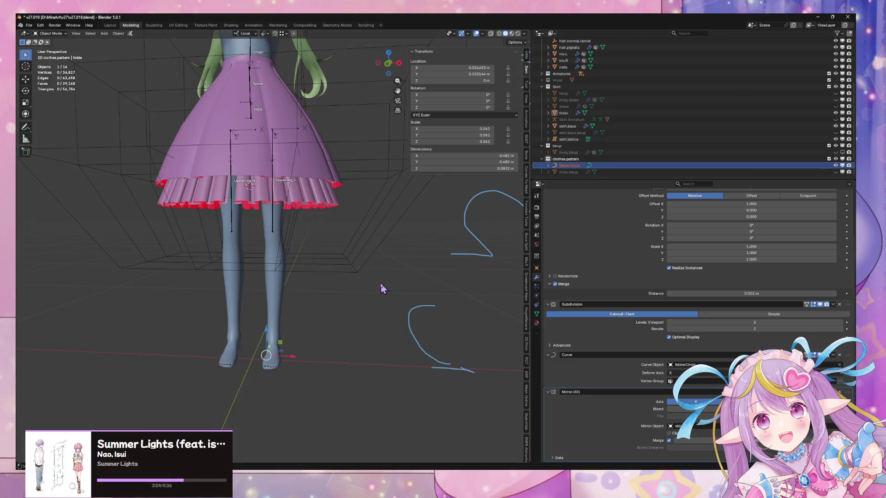
In Edit Mode, move the Bézier guide circle's points along Z and shrink them to 0.941
key("Tab")
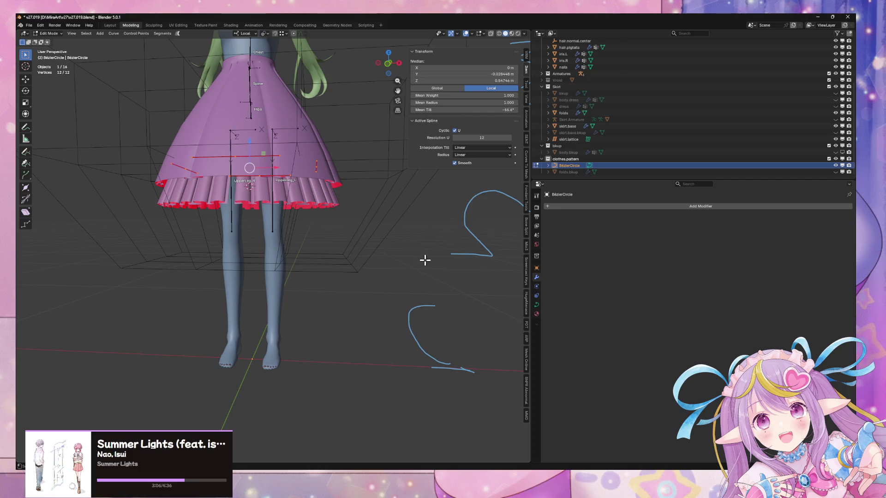
key("g")
key("z")
left_click(434, 249)
key("s")
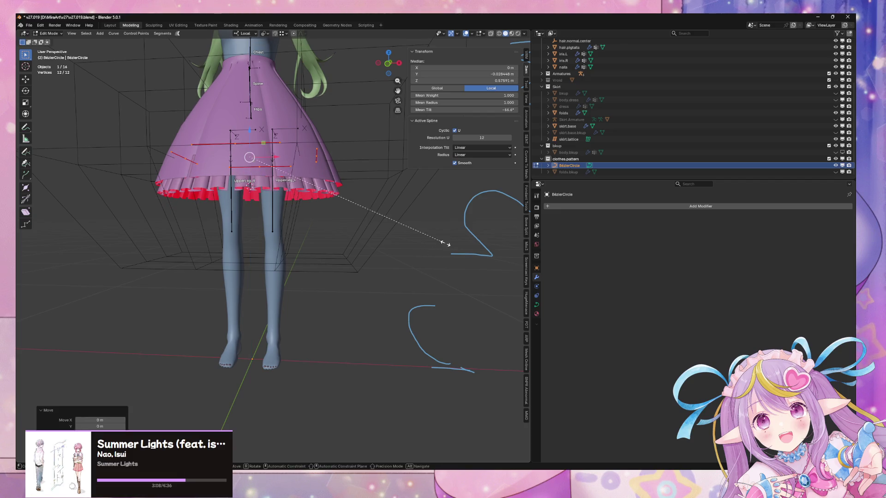
left_click(428, 247)
Rescale the guide circle to 0.985 under the skirt, then select the folds frill
mouse_move(429, 247)
middle_mouse_down()
mouse_move(417, 145)
mouse_move(431, 152)
mouse_move(387, 243)
mouse_move(372, 227)
mouse_move(375, 196)
mouse_move(348, 272)
mouse_move(502, 277)
mouse_move(22, 280)
mouse_move(518, 276)
mouse_move(466, 241)
middle_mouse_up()
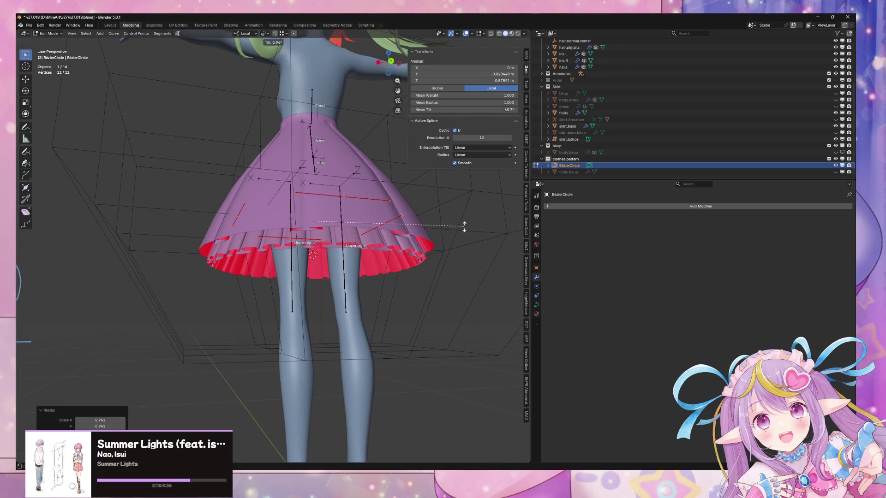
mouse_move(454, 230)
middle_mouse_down()
mouse_move(435, 196)
mouse_move(417, 202)
mouse_move(429, 198)
mouse_move(419, 226)
mouse_move(428, 239)
middle_mouse_up()
key("s")
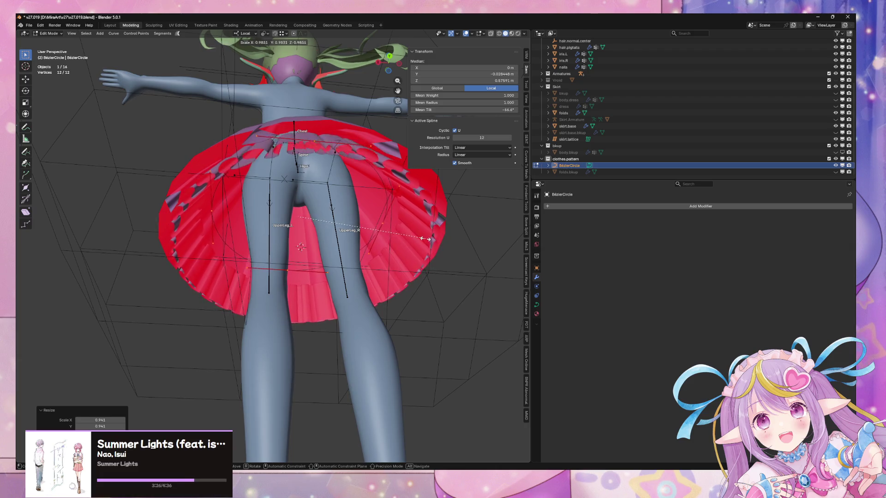
mouse_move(426, 238)
middle_mouse_down()
mouse_move(455, 234)
mouse_move(490, 255)
mouse_move(429, 254)
middle_mouse_up()
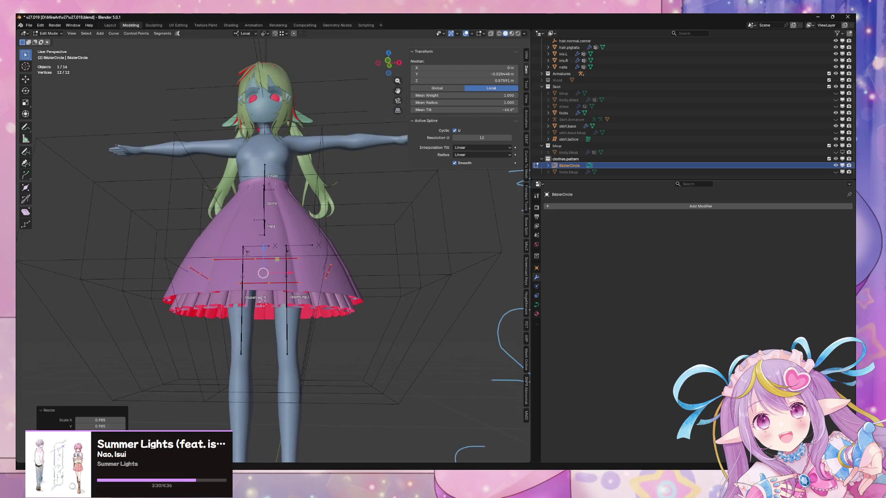
mouse_move(163, 280)
middle_mouse_down()
mouse_move(328, 294)
mouse_move(317, 279)
middle_mouse_up()
scroll(317, 278, "up", 5)
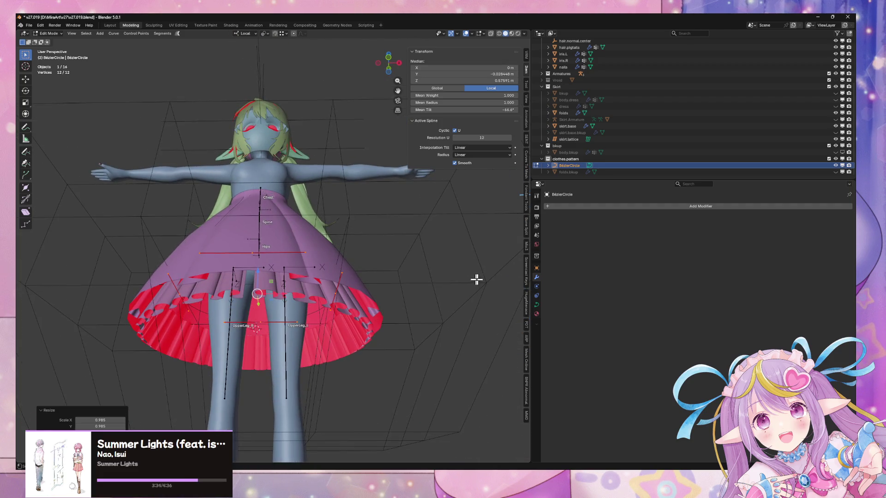
key("Tab")
left_click(324, 301)
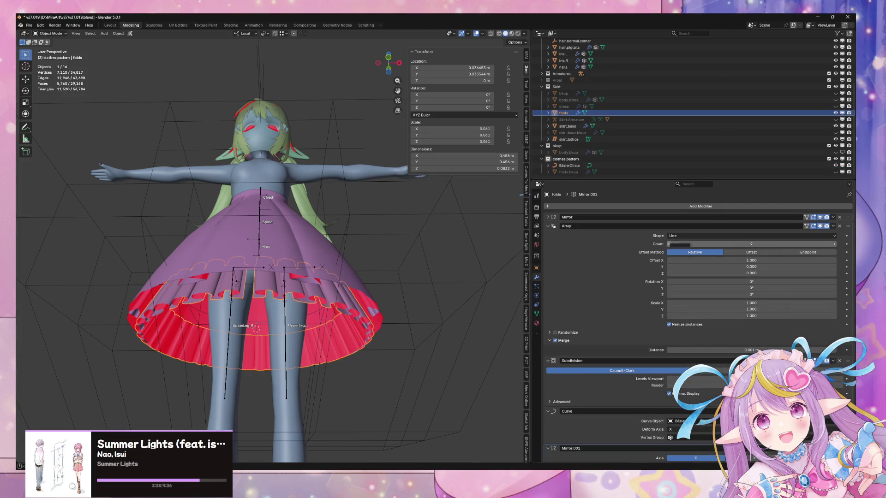
Check the folds mesh, then shift the folds object slightly along its local X axis
middle_click_drag(412, 310, 418, 371)
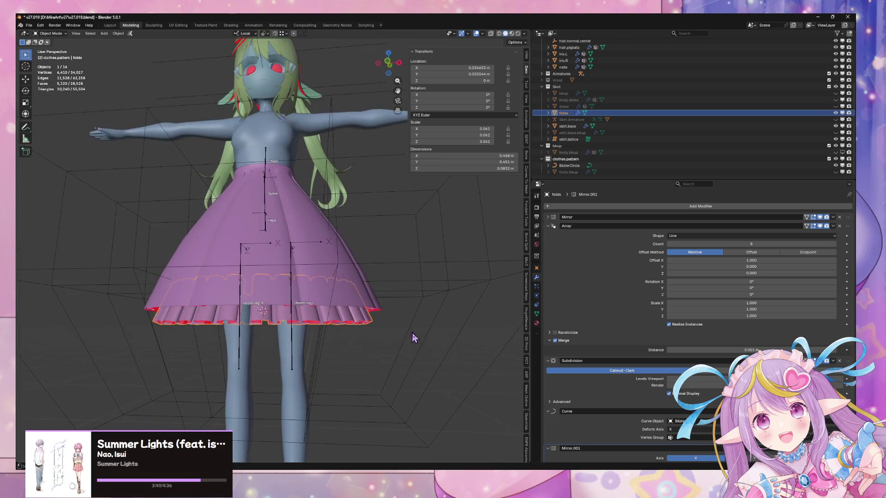
key("Tab")
scroll(423, 308, "up", 4)
scroll(423, 305, "down", 6)
key("Tab")
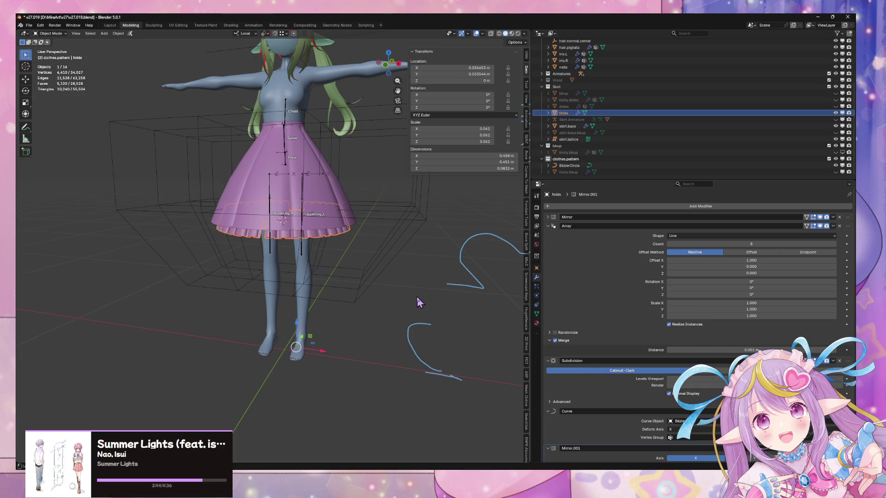
middle_click_drag(415, 301, 429, 283)
key("g")
key("x")
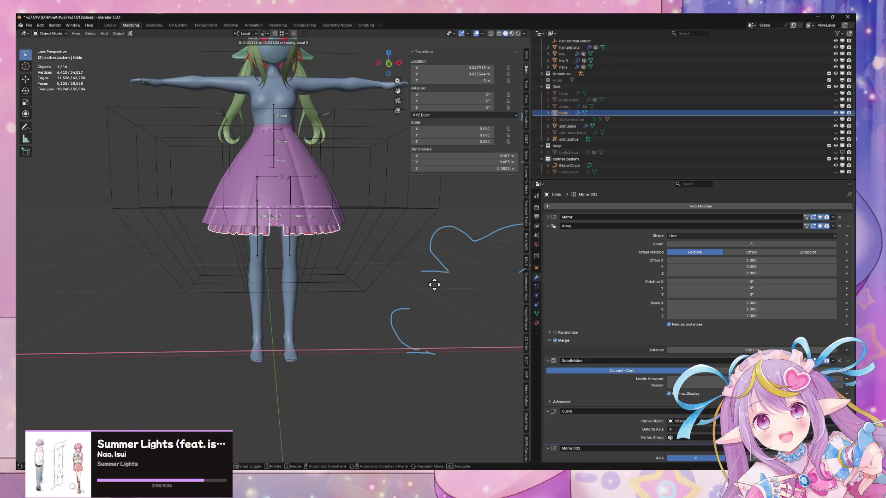
left_click(435, 285)
key("Tab")
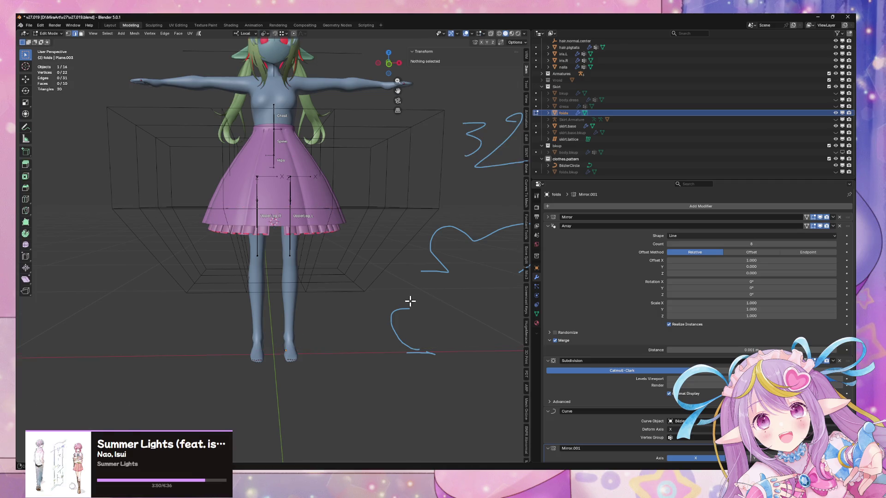
Select all 22 folds vertices and set the pivot point to Bounding Box Center
key("Tab")
mouse_move(410, 302)
middle_mouse_down()
mouse_move(406, 317)
mouse_move(401, 301)
middle_mouse_up()
key("Tab")
key("a")
key("alt+a")
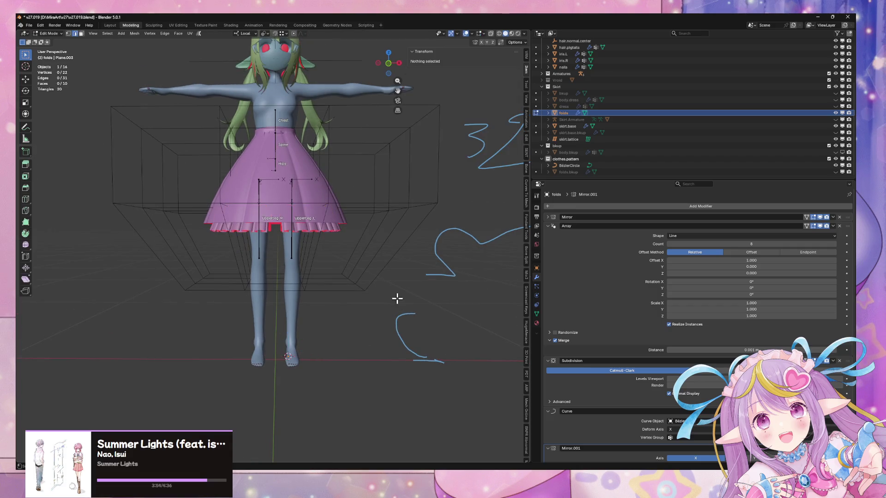
key("a")
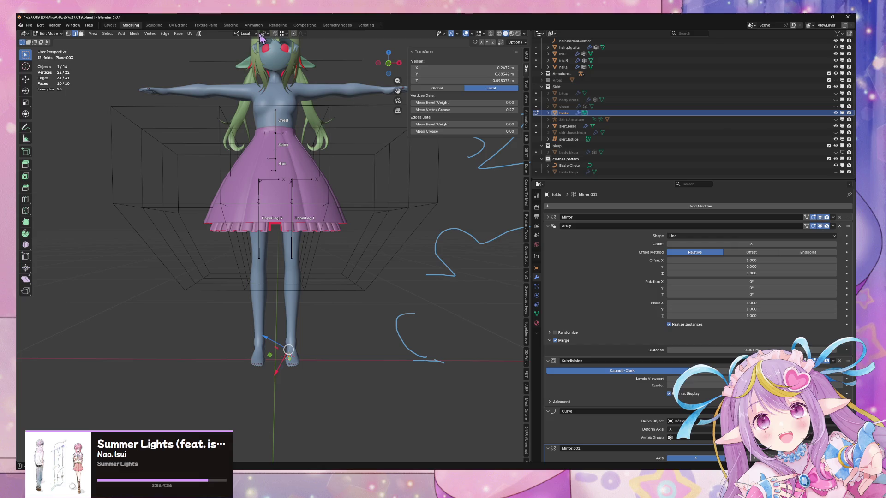
left_click(262, 34)
left_click(261, 42)
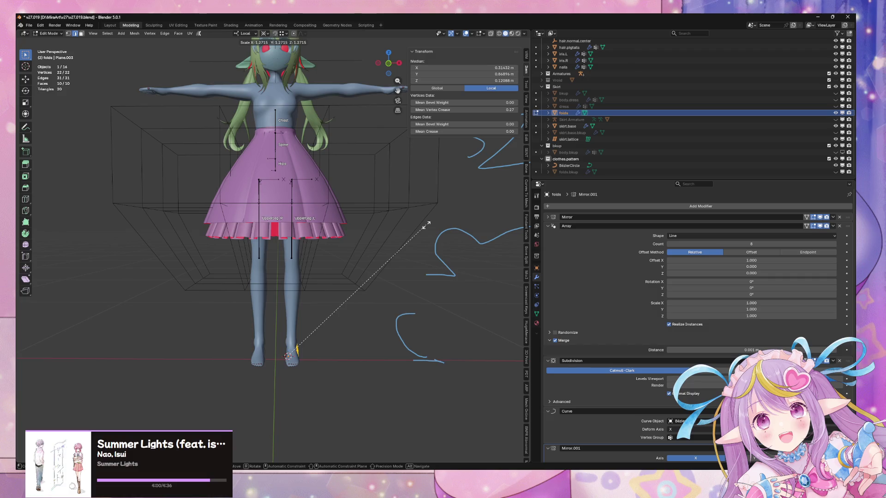
key("Escape")
scroll(416, 252, "up", 3)
middle_click_drag(416, 252, 427, 293)
Try scaling the fold panel along local X, then shift the folds object along X
key("s")
key("x")
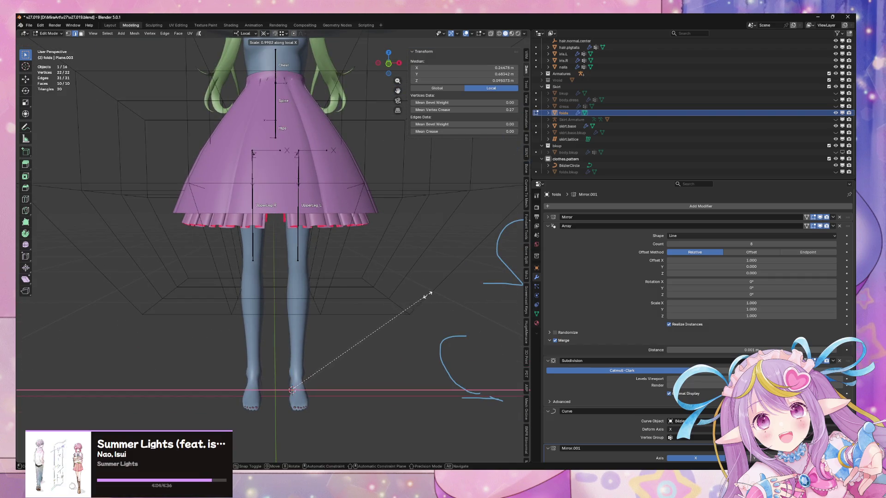
key("Escape")
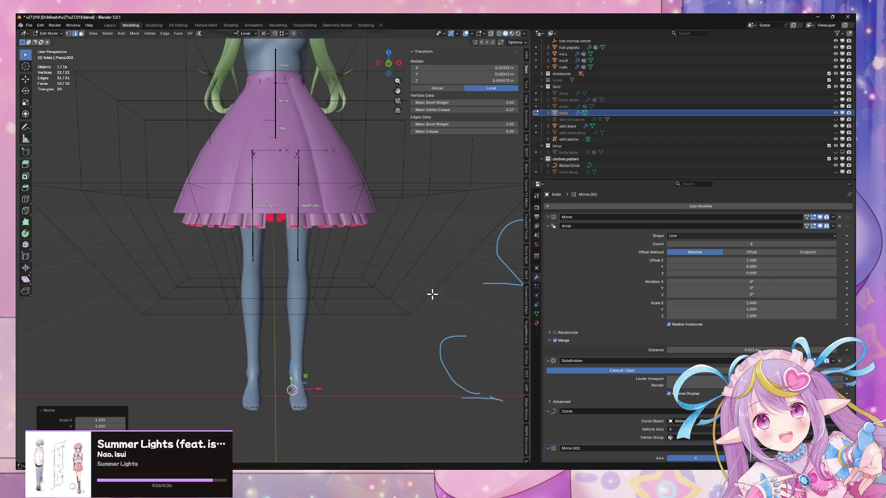
key("Tab")
key("g")
key("x")
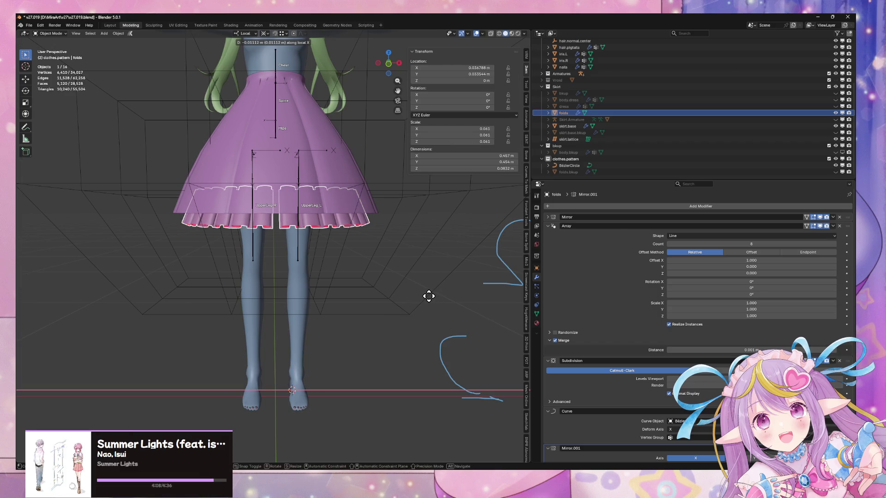
left_click(428, 296)
Raise the Array count to 9 and rescale the fold vertices to about 0.935
key("Tab")
mouse_move(429, 297)
middle_mouse_down()
mouse_move(425, 257)
mouse_move(447, 246)
mouse_move(382, 251)
mouse_move(365, 215)
mouse_move(406, 259)
mouse_move(396, 259)
mouse_move(428, 273)
mouse_move(463, 258)
mouse_move(458, 251)
middle_mouse_up()
scroll(415, 249, "up", 3)
left_click(834, 244)
key("a")
key("s")
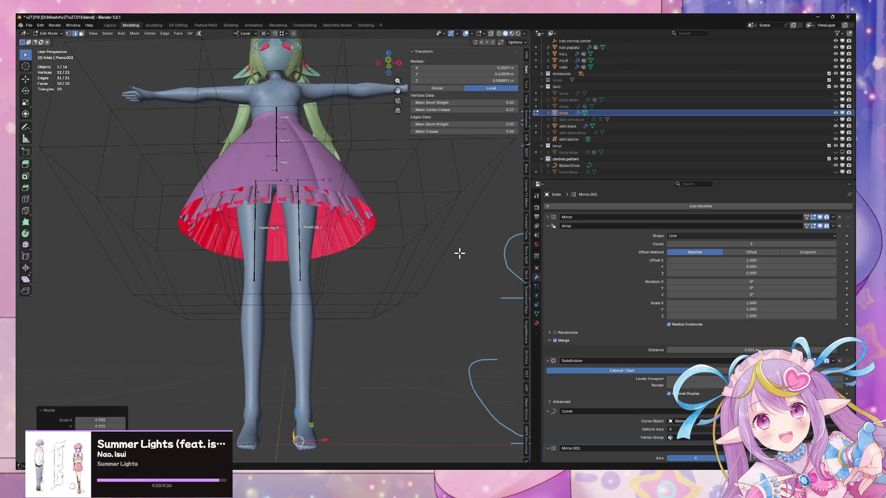
left_click(440, 253)
middle_click_drag(383, 265, 384, 281)
key("Tab")
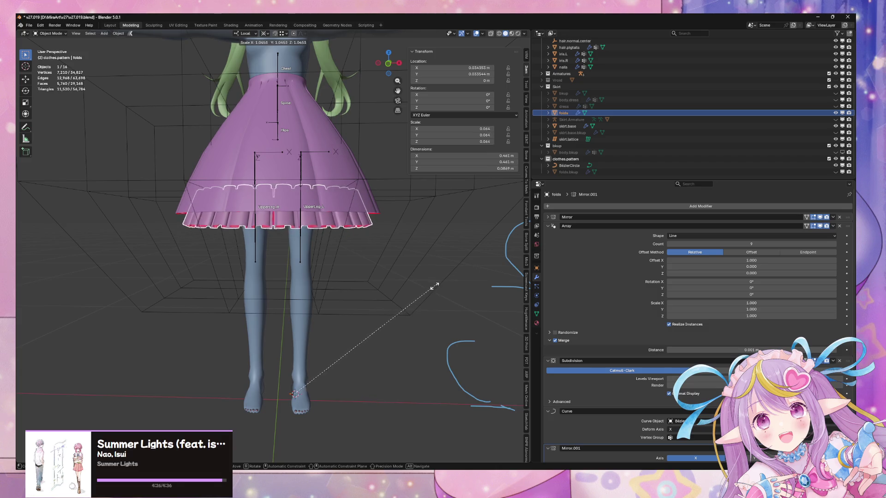
Enlarge the folds by 1.029 and set the Array count back to 8
left_click(432, 287)
middle_click_drag(342, 279, 498, 271)
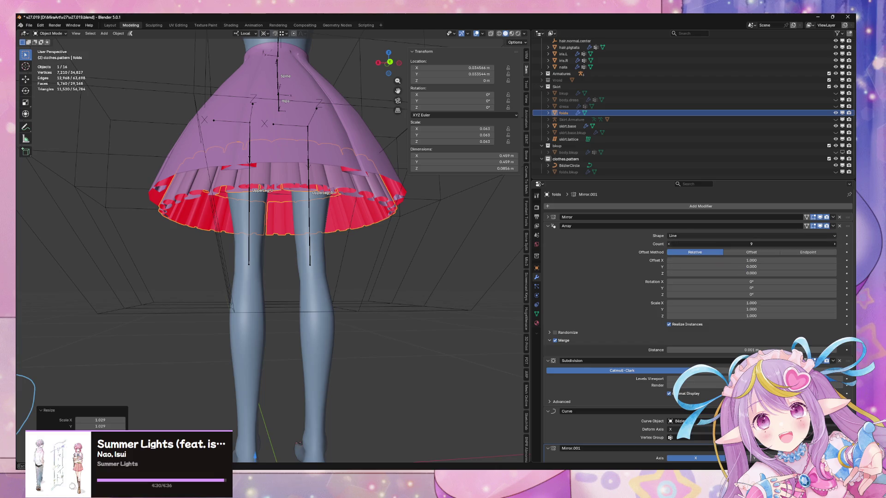
left_click(668, 245)
mouse_move(429, 240)
middle_mouse_down()
mouse_move(431, 209)
mouse_move(415, 217)
mouse_move(416, 227)
mouse_move(426, 229)
middle_mouse_up()
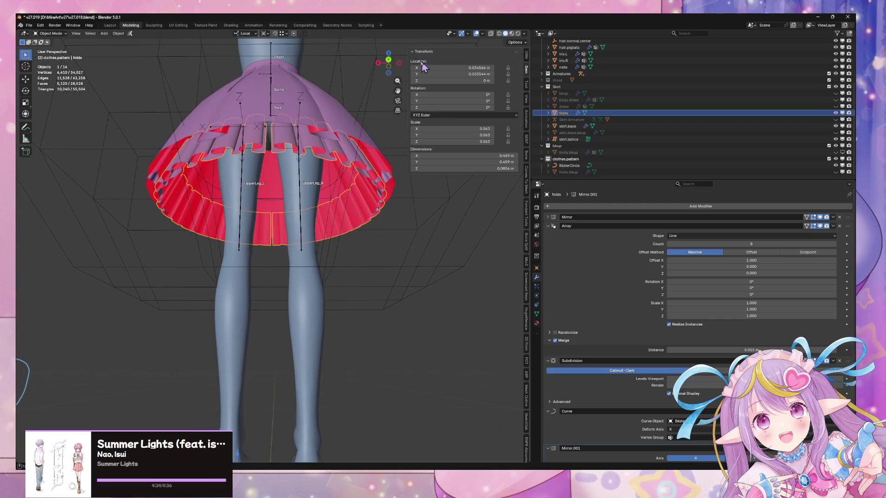
mouse_move(353, 117)
middle_mouse_down()
mouse_move(378, 300)
mouse_move(406, 326)
middle_mouse_up()
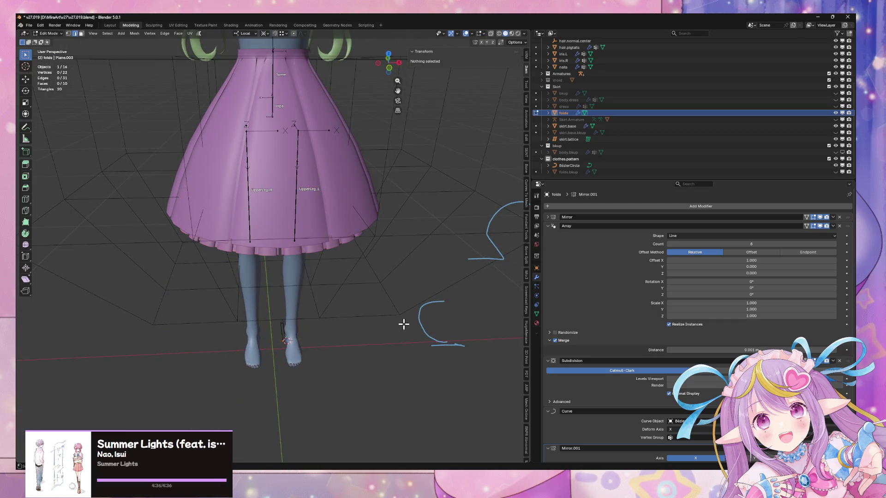
scroll(408, 331, "down", 5)
Inspect the pleated frill beneath the skirt hem from close, tilted and low angles
left_click(396, 307)
scroll(410, 313, "up", 4)
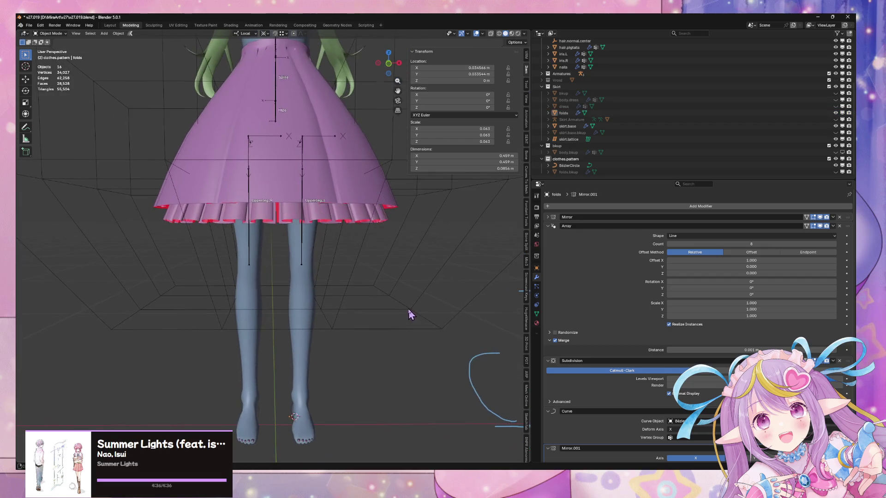
scroll(411, 308, "down", 4)
scroll(384, 273, "up", 5)
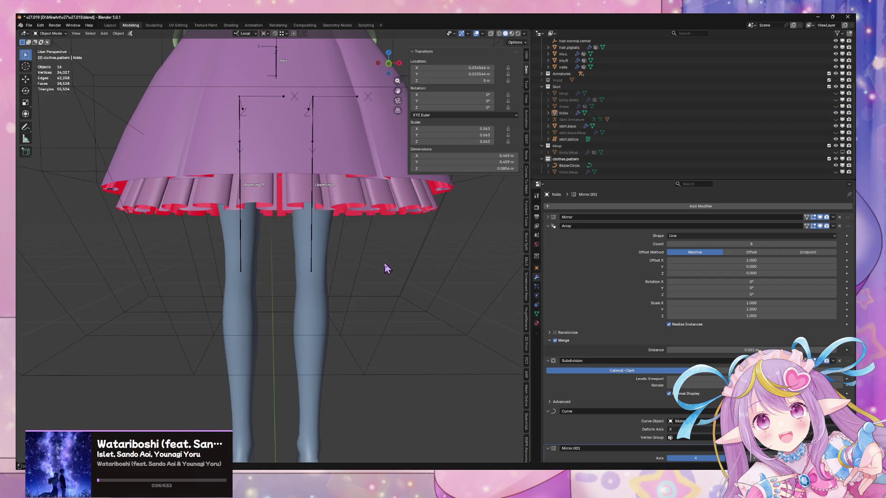
mouse_move(384, 271)
middle_mouse_down()
mouse_move(368, 317)
mouse_move(285, 314)
mouse_move(323, 323)
middle_mouse_up()
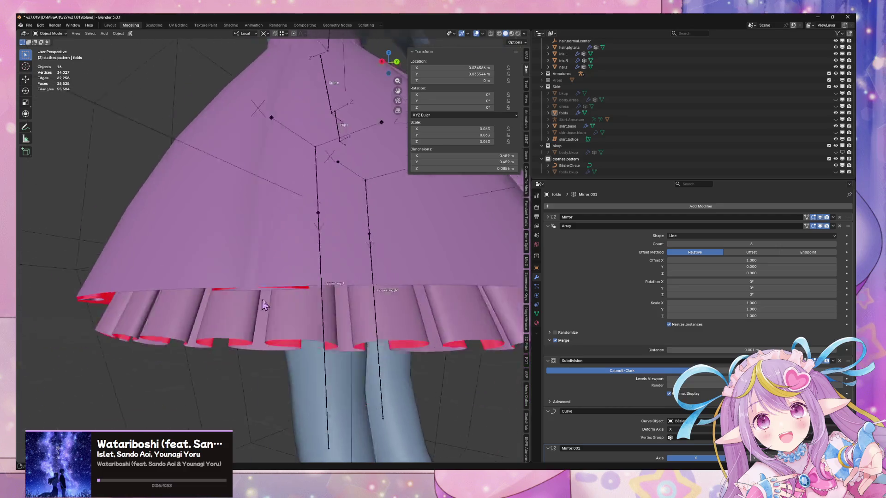
scroll(405, 356, "down", 6)
scroll(358, 303, "up", 2)
scroll(357, 303, "down", 4)
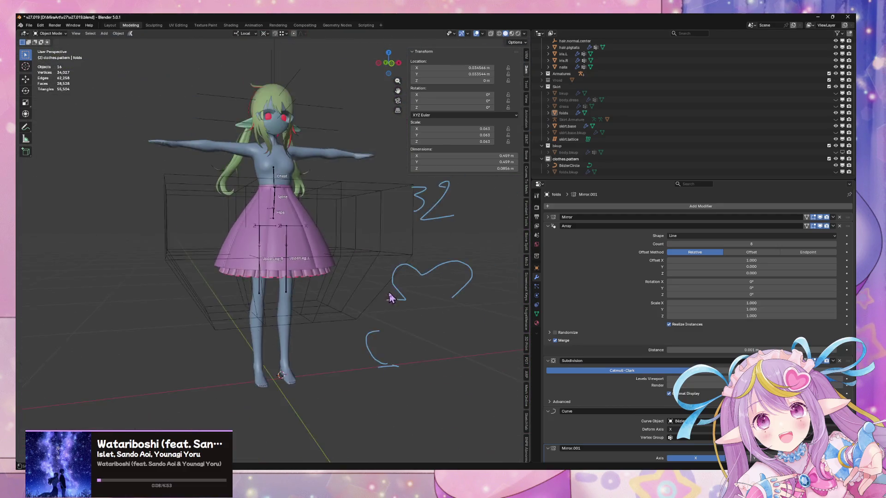
left_click(319, 258)
middle_click_drag(318, 259, 356, 258)
scroll(355, 258, "up", 4)
scroll(375, 272, "up", 2)
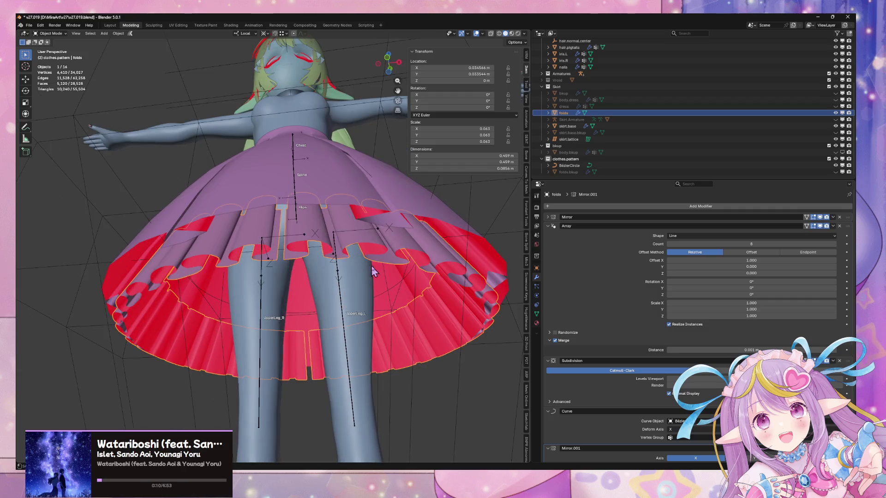
Duplicate the folds frill in place as a backup and hide the folds.001 copy
right_click(378, 249)
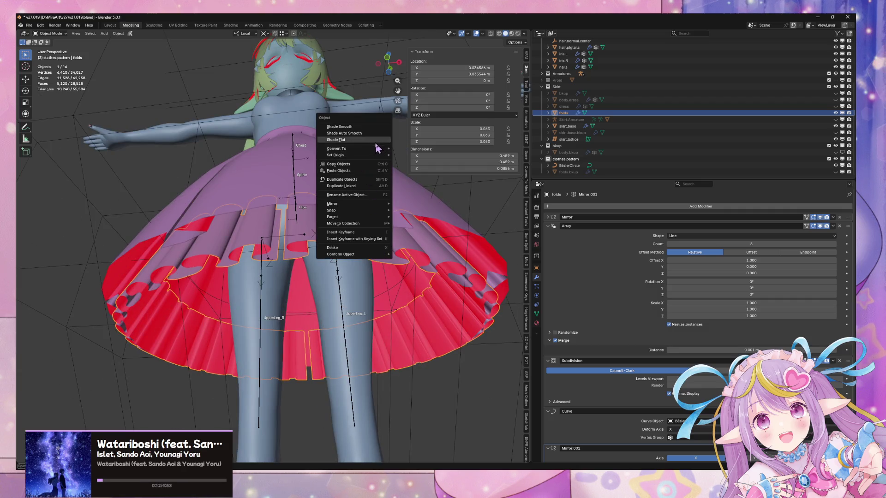
mouse_move(372, 149)
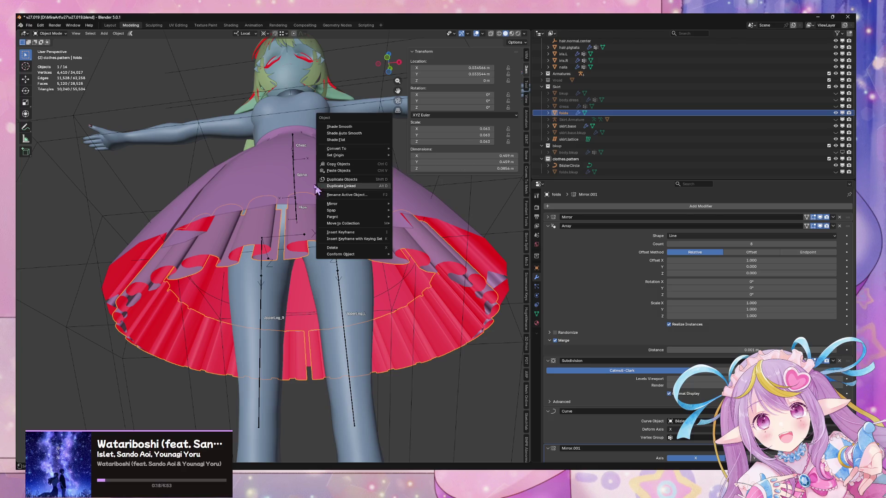
middle_click_drag(257, 175, 256, 212)
scroll(256, 213, "up", 4)
right_click(256, 213)
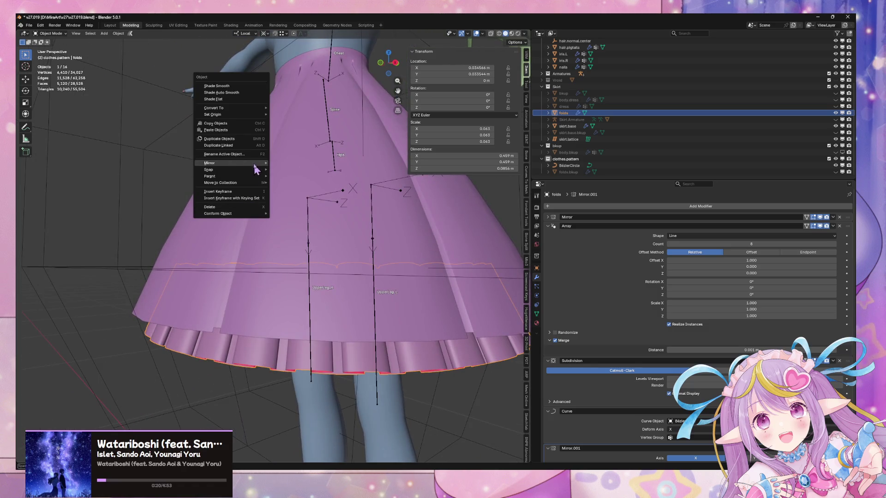
key("shift+d")
right_click(427, 152)
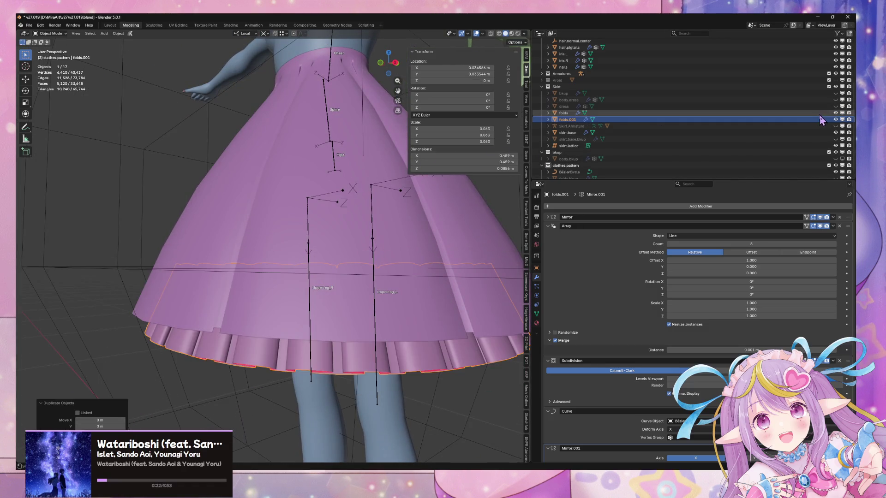
left_click(835, 119)
Convert folds to a plain mesh with modifiers baked in, and select a vertical edge loop
scroll(335, 285, "down", 2)
mouse_move(335, 267)
middle_mouse_down()
mouse_move(335, 285)
mouse_move(310, 289)
middle_mouse_up()
right_click(331, 314)
mouse_move(328, 219)
left_click(363, 220)
left_click(333, 228)
right_click(346, 246)
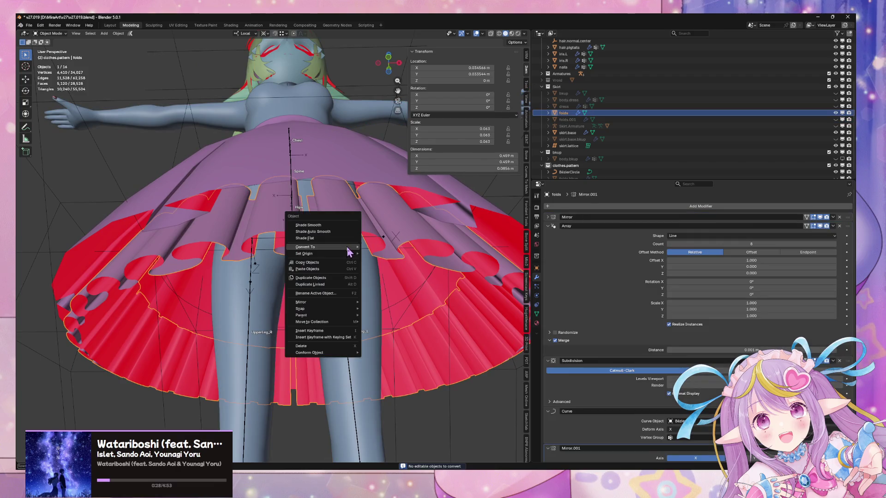
mouse_move(350, 253)
left_click(376, 249)
key("Tab")
left_click(304, 225, "alt")
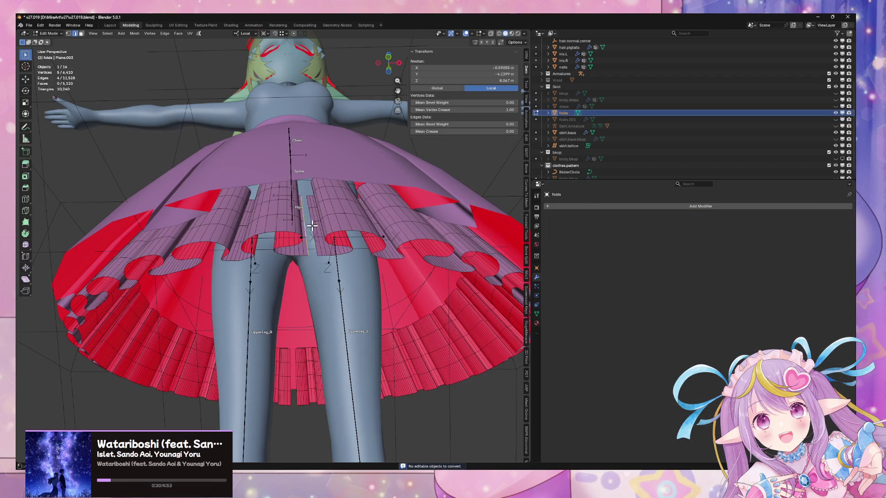
Bridge two edge loops with new faces and add a centred loop cut through the strip
left_click(313, 226, "alt+shift")
key("ctrl+e")
left_click(313, 227)
middle_click_drag(404, 320, 291, 263)
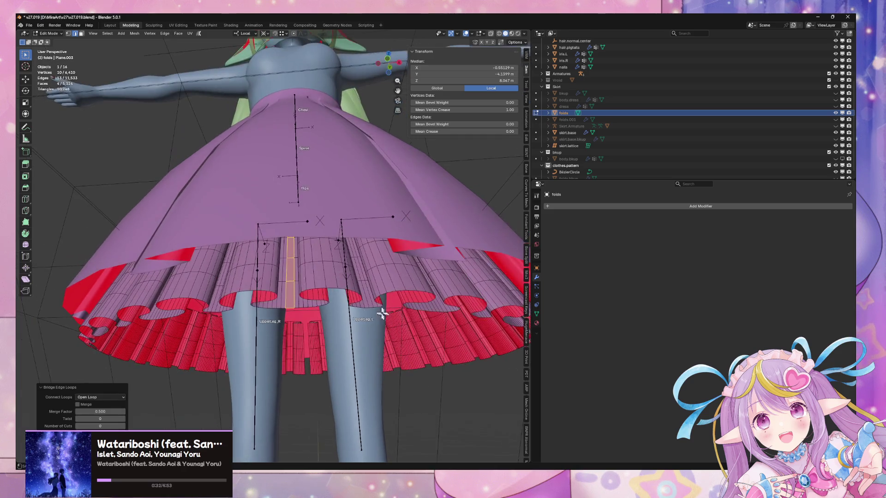
key("Escape")
key("ctrl+r")
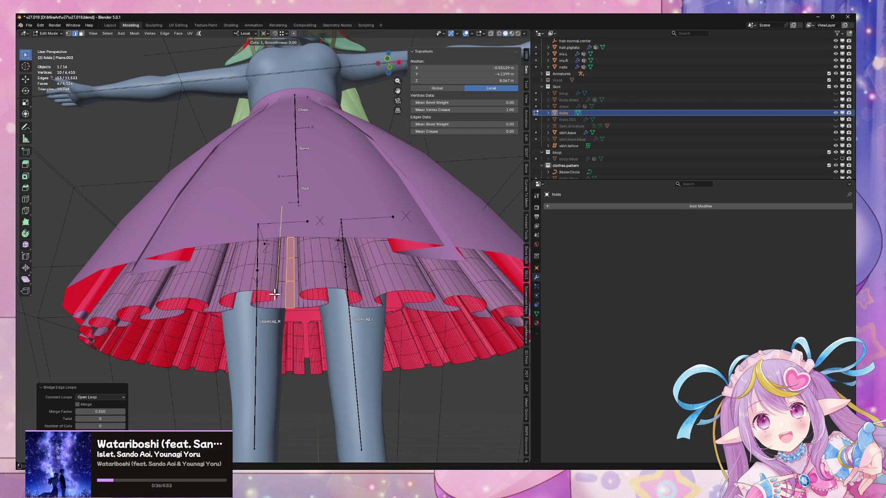
left_click(289, 313)
right_click(288, 314)
scroll(353, 341, "down", 5)
Bridge another gap with faces, add a second loop cut, and return to Object Mode
mouse_move(353, 341)
middle_mouse_down()
mouse_move(336, 350)
mouse_move(229, 344)
mouse_move(215, 358)
mouse_move(257, 320)
mouse_move(251, 247)
mouse_move(265, 226)
middle_mouse_up()
scroll(243, 328, "down", 4)
right_click(264, 221)
left_click(272, 225)
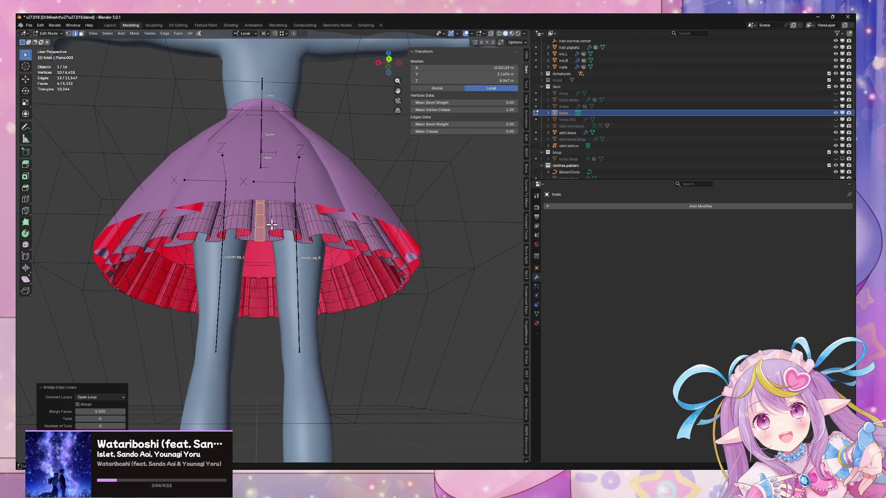
key("ctrl+r")
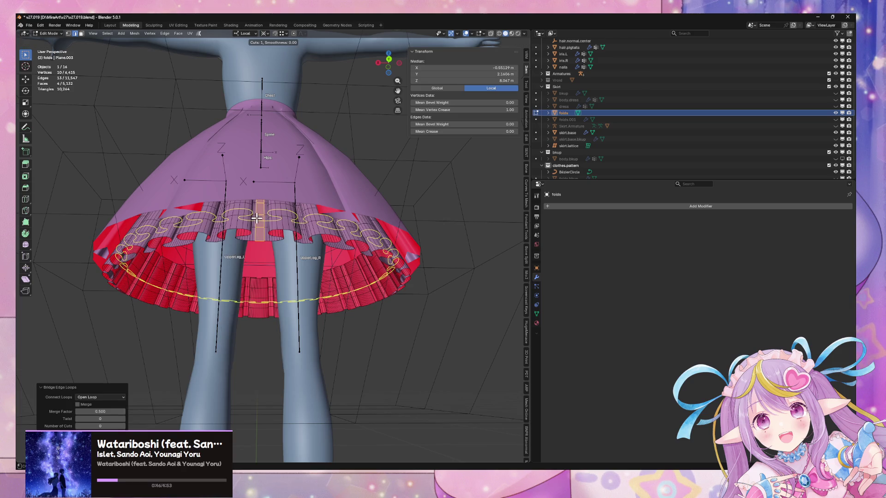
left_click(259, 228)
key("Tab")
scroll(316, 259, "down", 5)
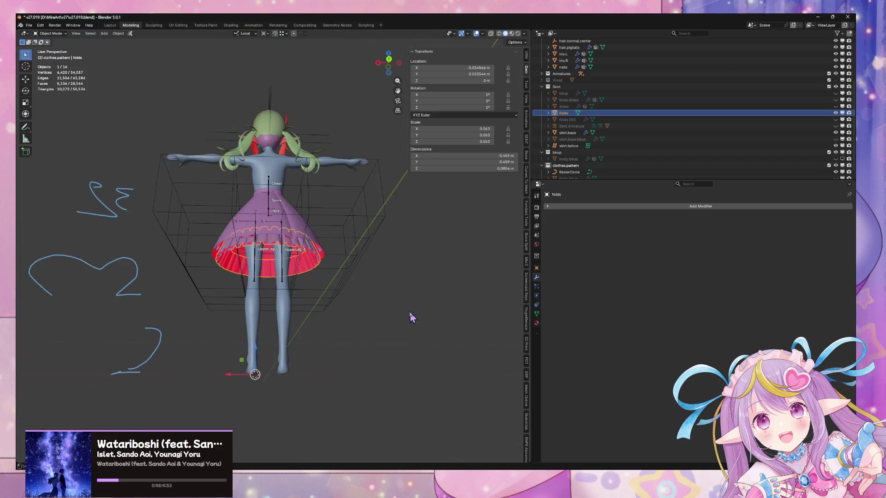
Orbit around the whole character to inspect the finished skirt folds from the back and front
mouse_move(410, 316)
middle_mouse_down()
mouse_move(336, 352)
mouse_move(310, 314)
mouse_move(362, 293)
mouse_move(338, 294)
mouse_move(368, 302)
mouse_move(373, 326)
middle_mouse_up()
scroll(368, 302, "up", 5)
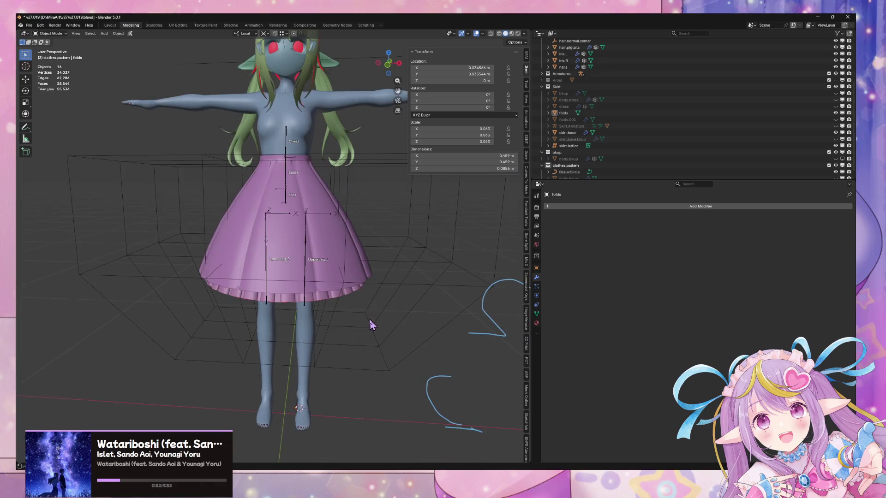
mouse_move(351, 113)
middle_mouse_down()
mouse_move(159, 124)
mouse_move(152, 83)
mouse_move(59, 64)
mouse_move(515, 121)
mouse_move(115, 109)
mouse_move(134, 64)
mouse_move(151, 53)
mouse_move(159, 61)
mouse_move(25, 68)
mouse_move(29, 117)
middle_mouse_up()
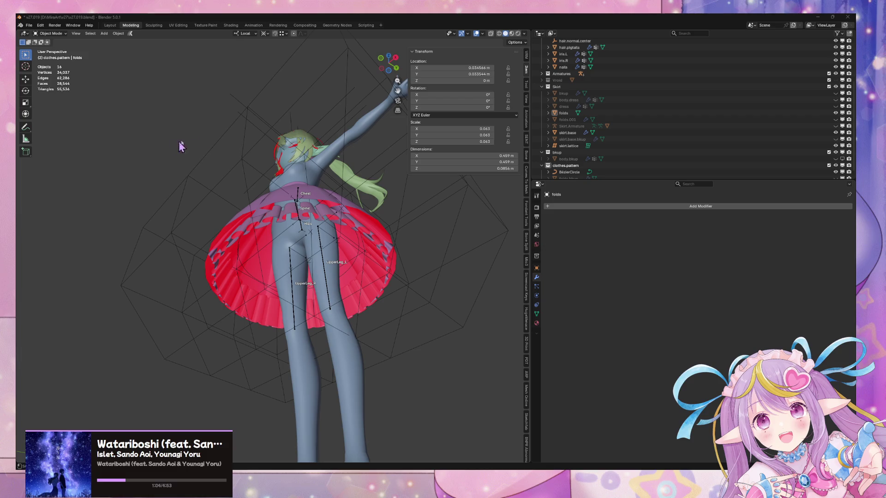
middle_click_drag(180, 146, 286, 167)
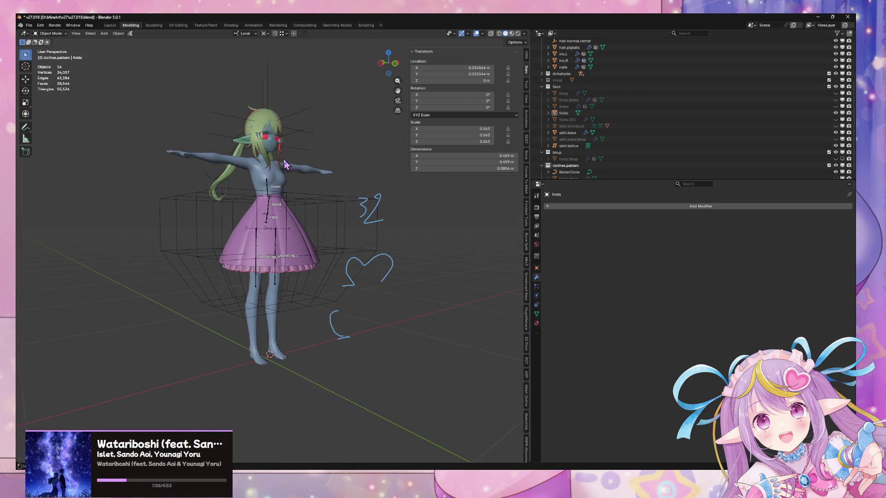
scroll(287, 180, "up", 5)
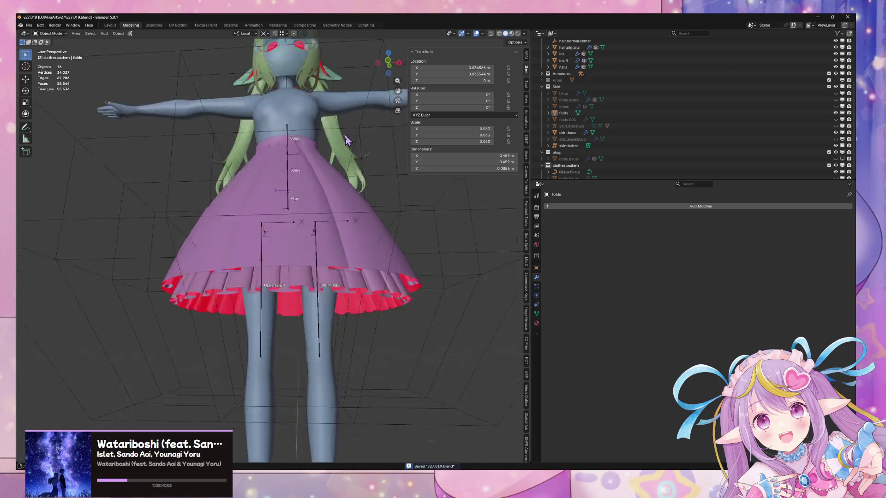
Return to a level front view looking down on the character and open the Add Modifier menu
middle_click_drag(286, 180, 361, 163)
scroll(361, 162, "down", 4)
middle_click_drag(355, 198, 318, 288)
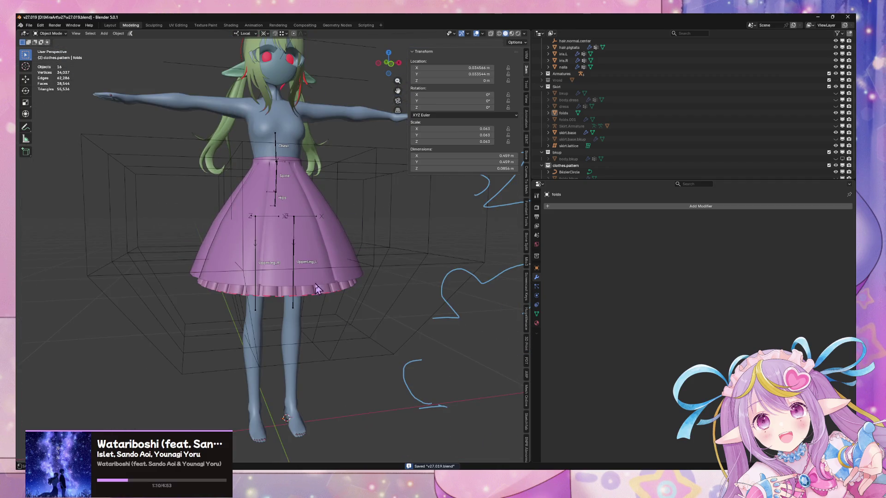
left_click(626, 206)
mouse_move(583, 213)
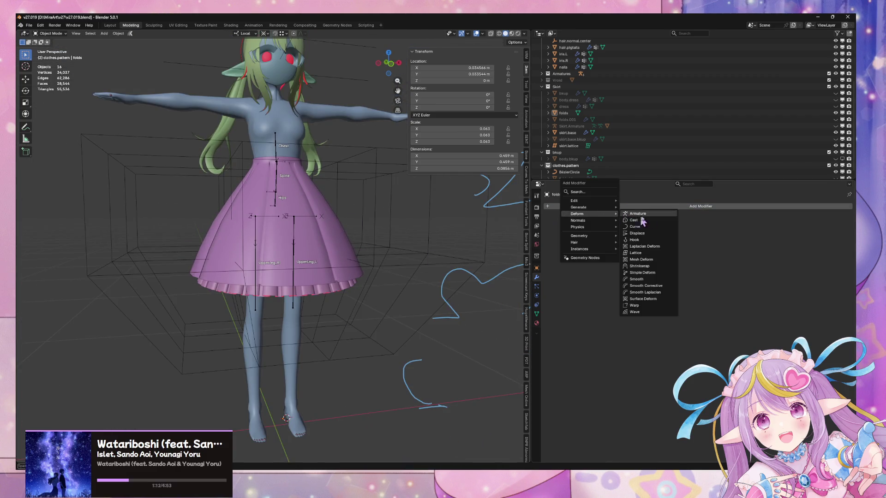
Give folds a Lattice modifier targeting skirt.lattice, then toggle skirt.base's Lattice modifier to compare
left_click(667, 254)
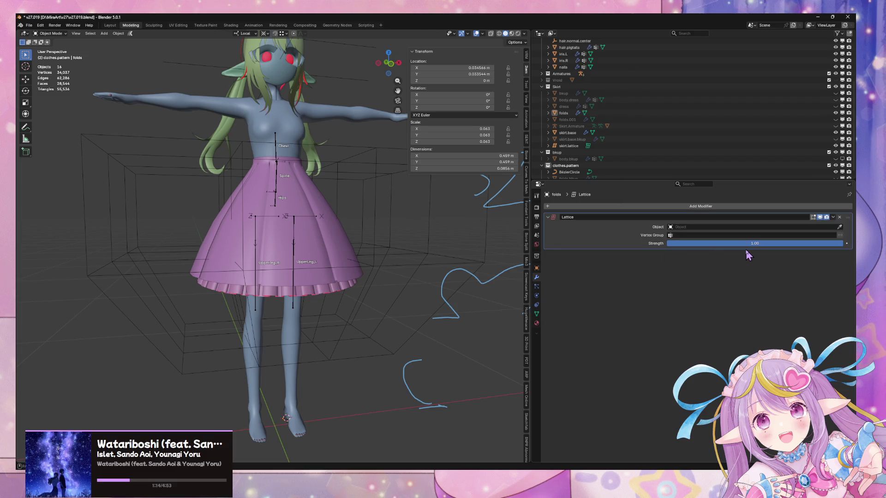
left_click(443, 253)
middle_click_drag(452, 243, 404, 232)
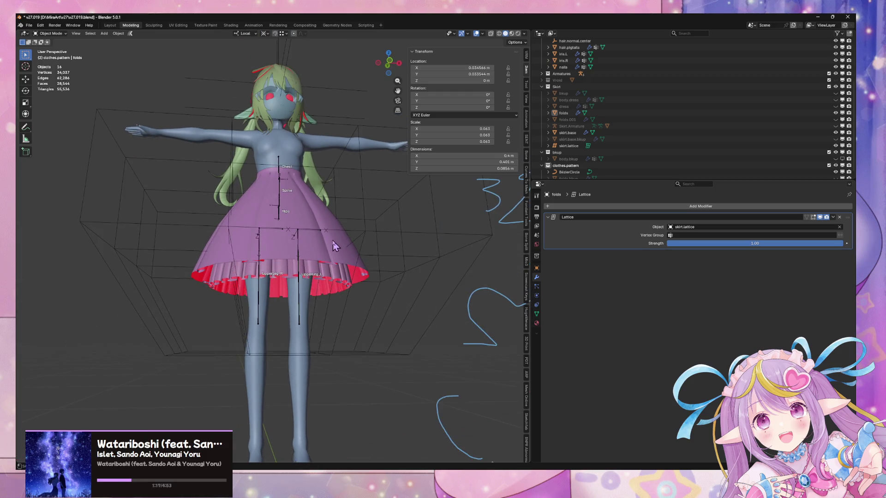
left_click(312, 221)
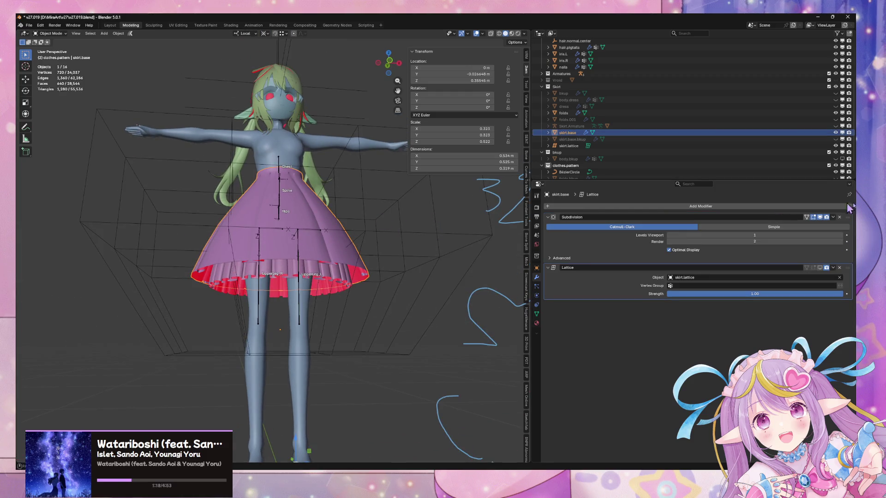
left_click(820, 268)
middle_click_drag(347, 215, 346, 236)
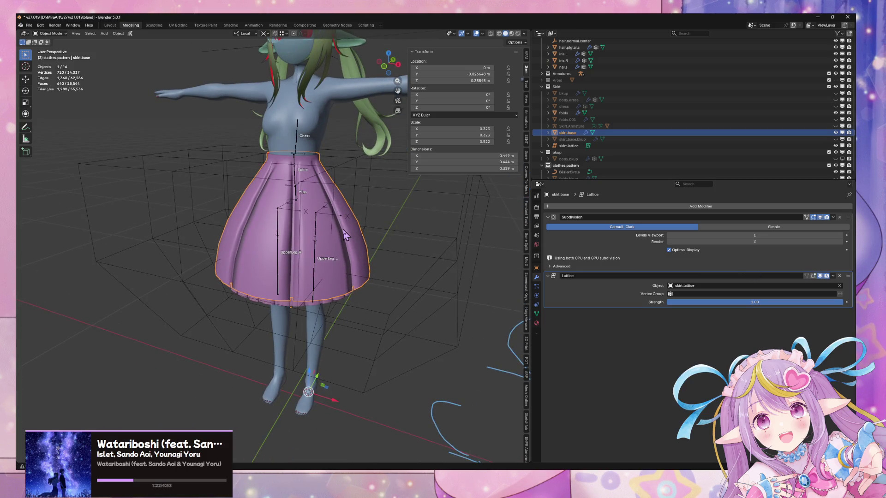
Select folds, then skirt.base, and view both lattice deformations from under the skirt
middle_click_drag(328, 300, 326, 277)
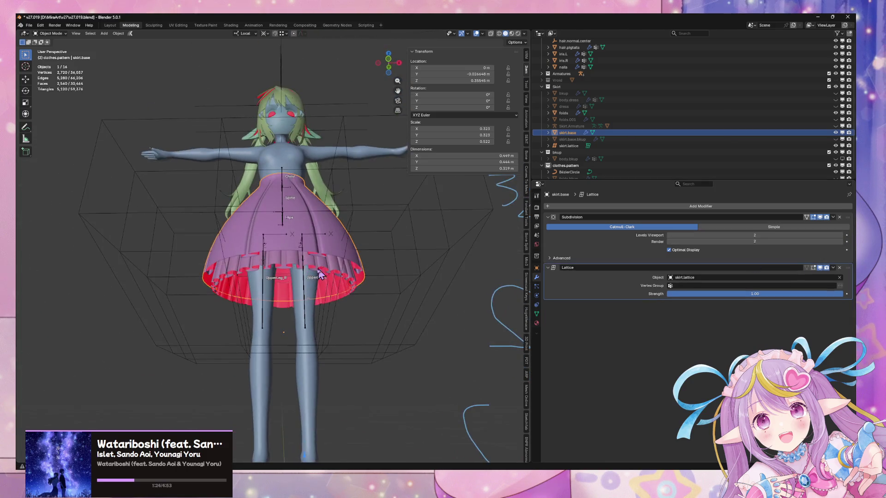
left_click(328, 275)
scroll(490, 244, "up", 4)
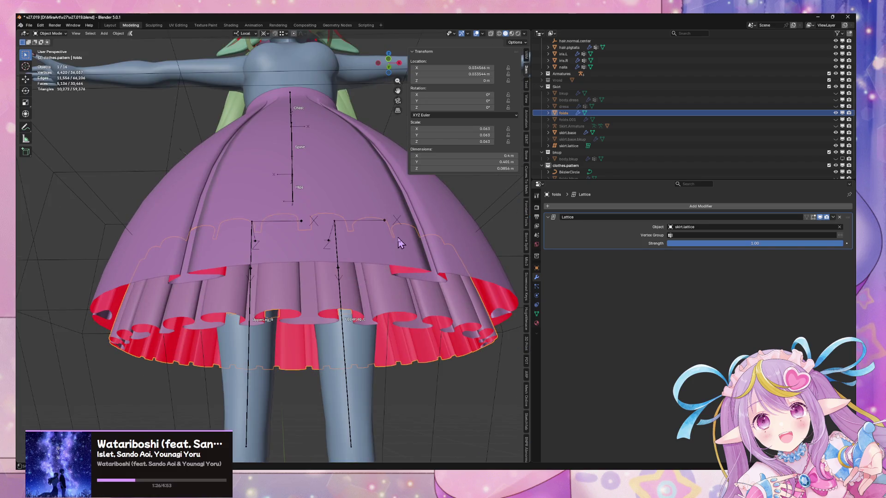
left_click(353, 210)
scroll(322, 289, "down", 5)
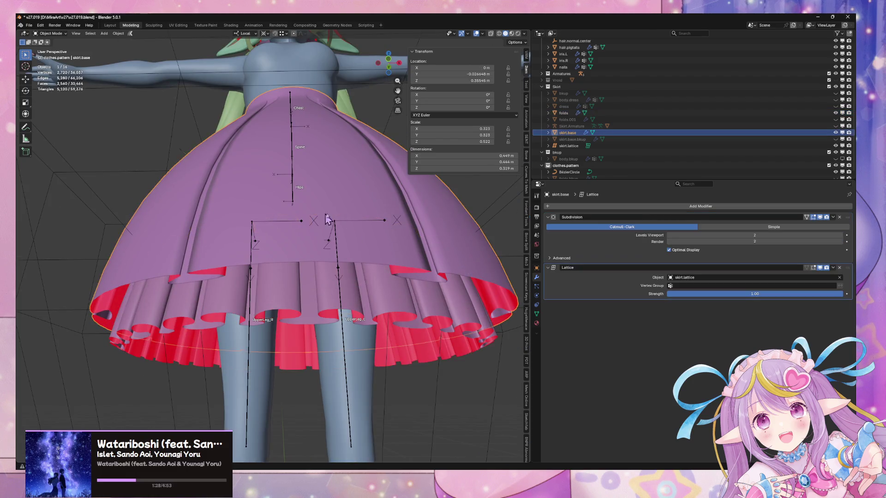
mouse_move(321, 290)
middle_mouse_down()
mouse_move(295, 194)
mouse_move(243, 217)
mouse_move(206, 215)
mouse_move(247, 233)
mouse_move(205, 230)
middle_mouse_up()
scroll(270, 203, "up", 3)
scroll(234, 212, "down", 2)
Zoom in and select the skirt.lattice cage, then deselect it
scroll(206, 214, "down", 3)
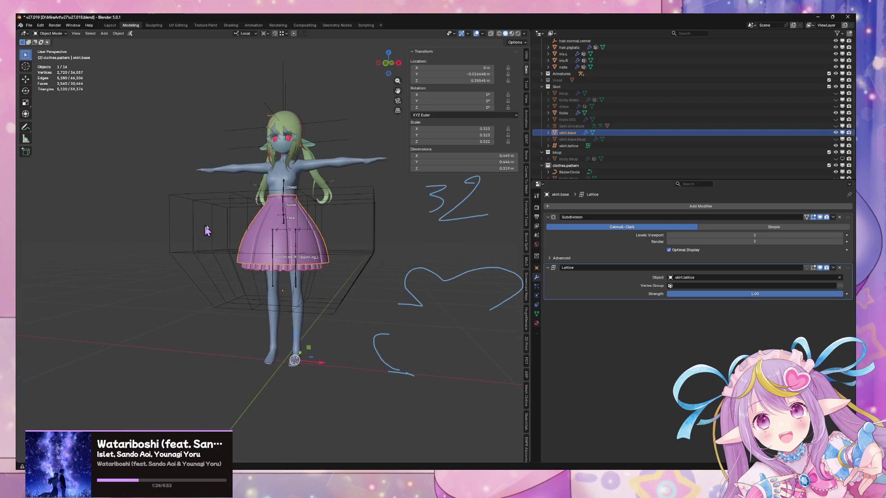
scroll(372, 231, "up", 4)
scroll(427, 245, "down", 2)
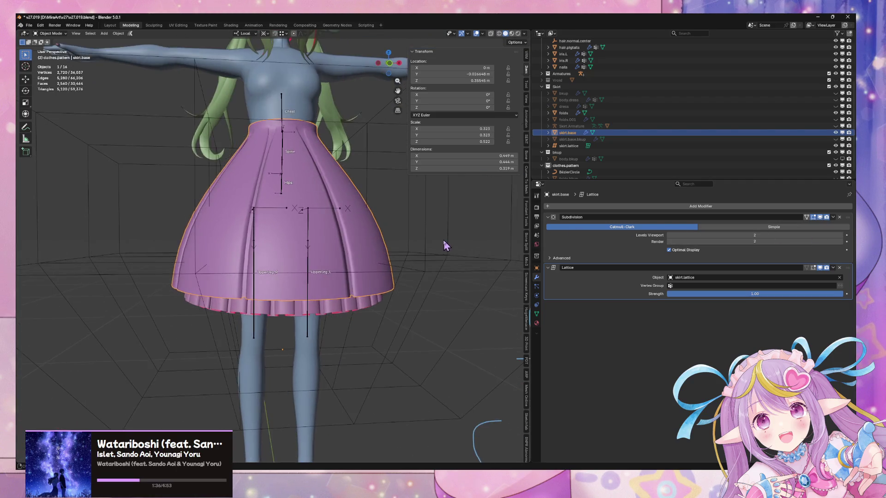
left_click(469, 323)
scroll(469, 345, "down", 3)
left_click(467, 341)
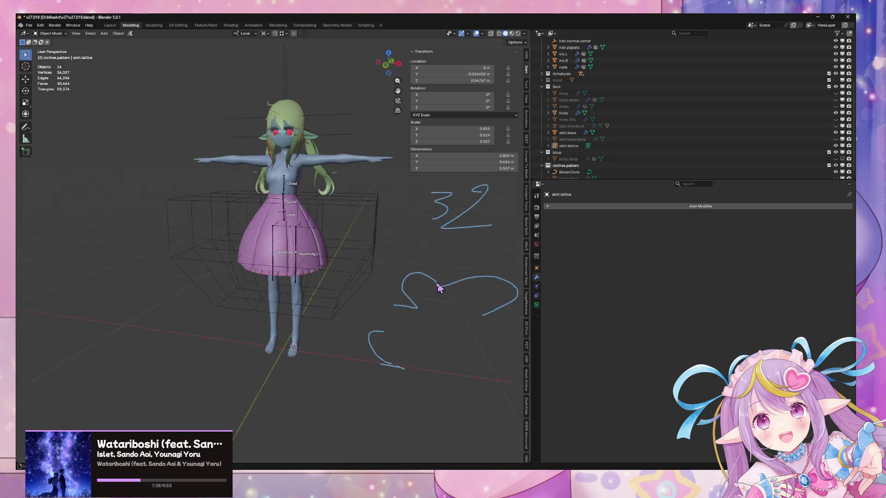
Orbit around the character to review the lattice-shaped skirt from several angles
middle_click_drag(424, 293, 409, 289)
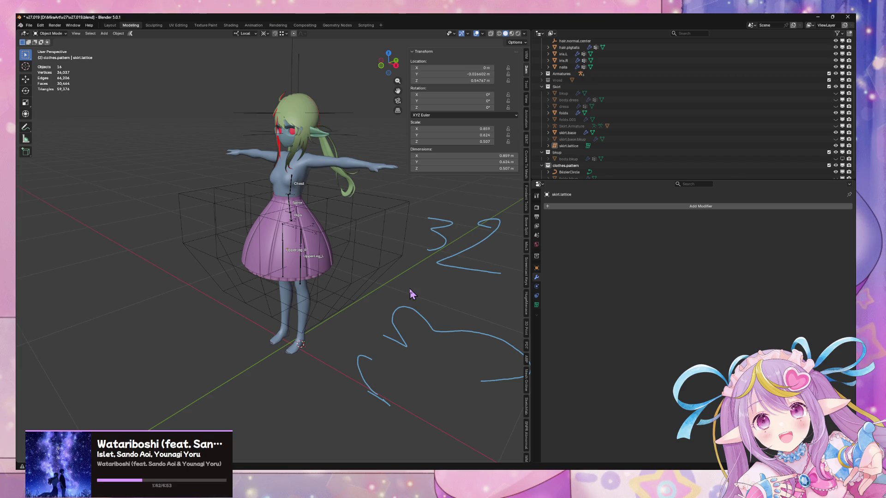
mouse_move(299, 244)
middle_mouse_down()
mouse_move(348, 218)
mouse_move(356, 176)
mouse_move(384, 215)
middle_mouse_up()
middle_click_drag(310, 220, 354, 219)
middle_click_drag(226, 207, 269, 203)
scroll(270, 203, "up", 3)
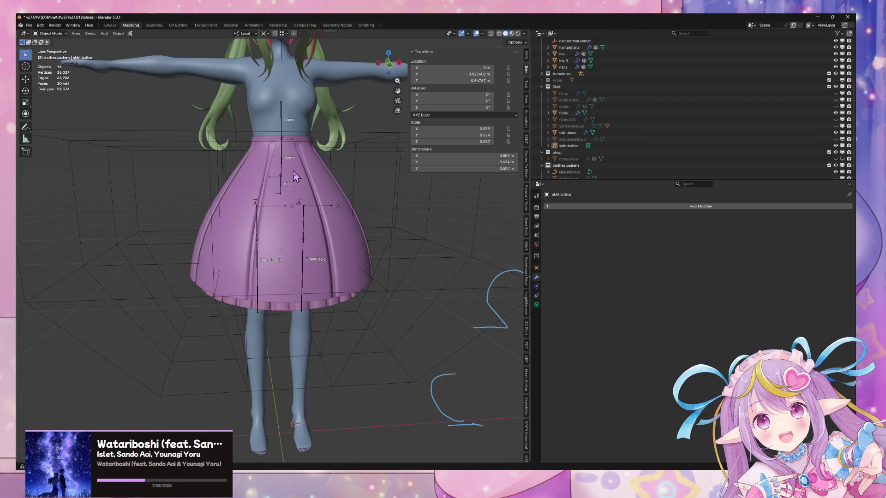
mouse_move(292, 171)
middle_mouse_down()
mouse_move(258, 203)
mouse_move(214, 181)
mouse_move(312, 170)
mouse_move(340, 146)
mouse_move(298, 157)
mouse_move(319, 155)
mouse_move(362, 174)
mouse_move(234, 164)
mouse_move(317, 179)
middle_mouse_up()
scroll(245, 177, "down", 3)
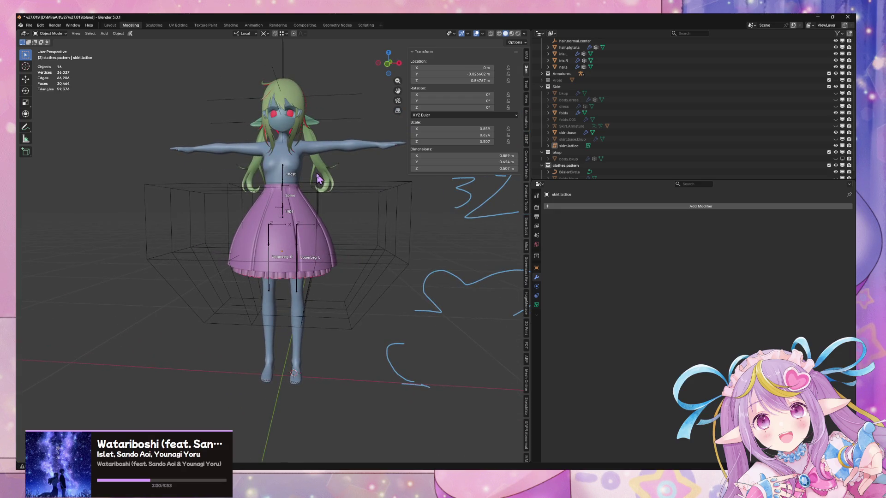
scroll(317, 179, "down", 2)
Switch the viewport to Material Preview shading to see the character's materials
mouse_move(318, 177)
middle_mouse_down()
mouse_move(157, 194)
mouse_move(318, 152)
mouse_move(339, 175)
mouse_move(343, 159)
middle_mouse_up()
scroll(411, 226, "up", 1)
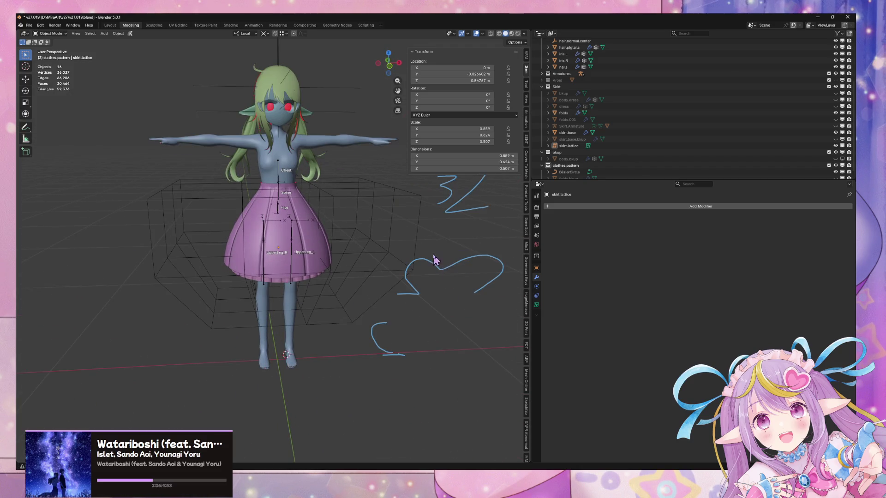
scroll(434, 256, "up", 1)
mouse_move(347, 172)
middle_mouse_down()
mouse_move(299, 157)
mouse_move(170, 142)
mouse_move(395, 173)
mouse_move(346, 162)
mouse_move(366, 145)
mouse_move(360, 158)
middle_mouse_up()
left_click(511, 33)
scroll(346, 159, "down", 3)
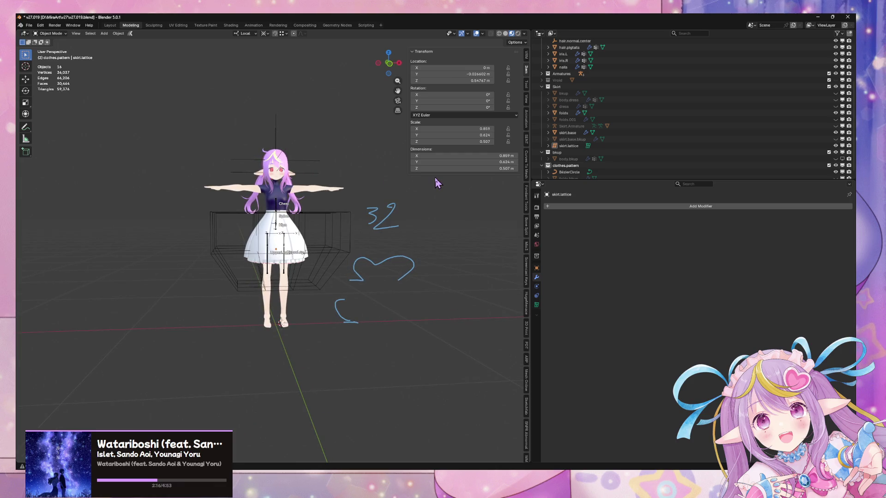
Toggle an overlay option affecting the eye colours in the Viewport Overlays settings
scroll(347, 179, "up", 4)
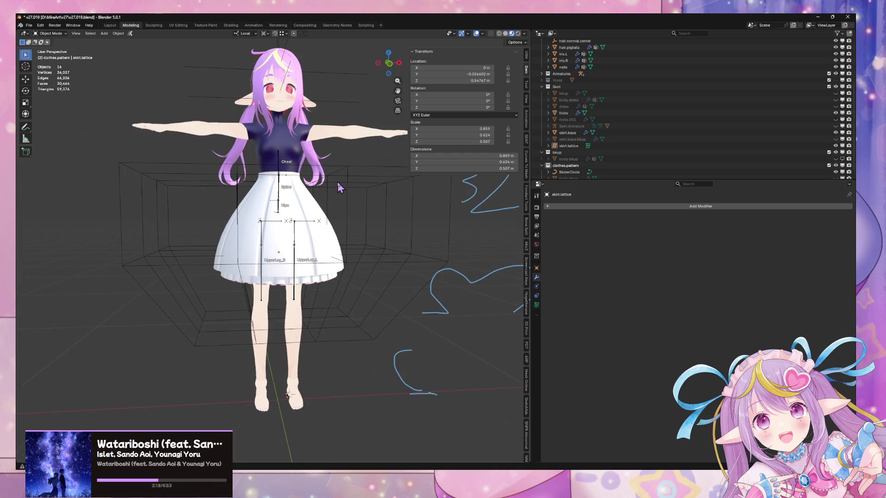
mouse_move(342, 186)
middle_mouse_down()
mouse_move(369, 185)
mouse_move(358, 187)
middle_mouse_up()
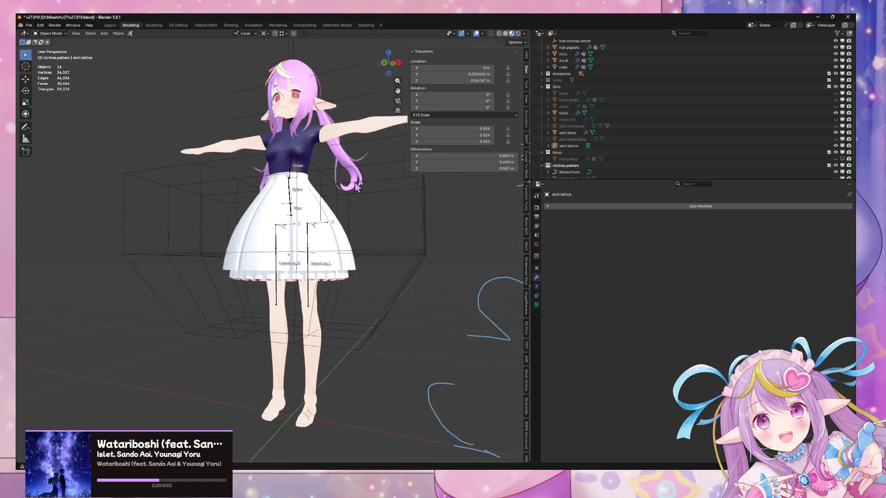
left_click(481, 34)
left_click(446, 202)
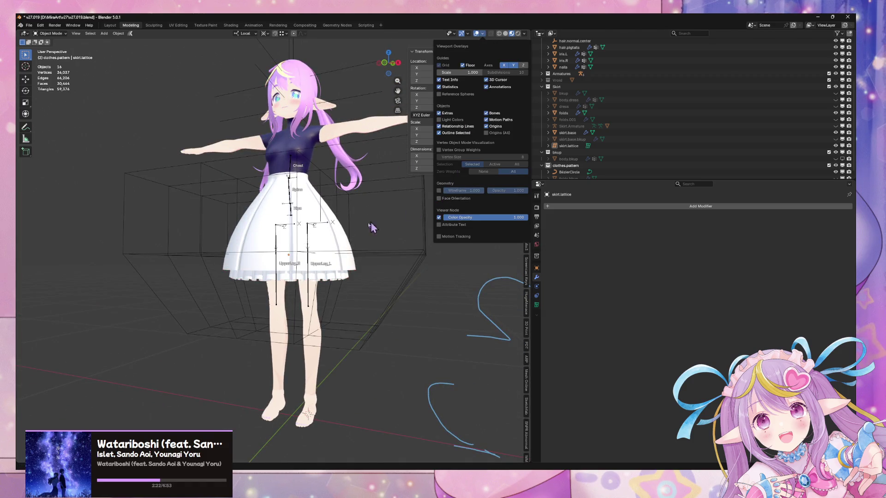
middle_click_drag(358, 229, 353, 228)
Use Solid shading with MatCap lighting and the rainbow normal-map matcap
left_click(506, 33)
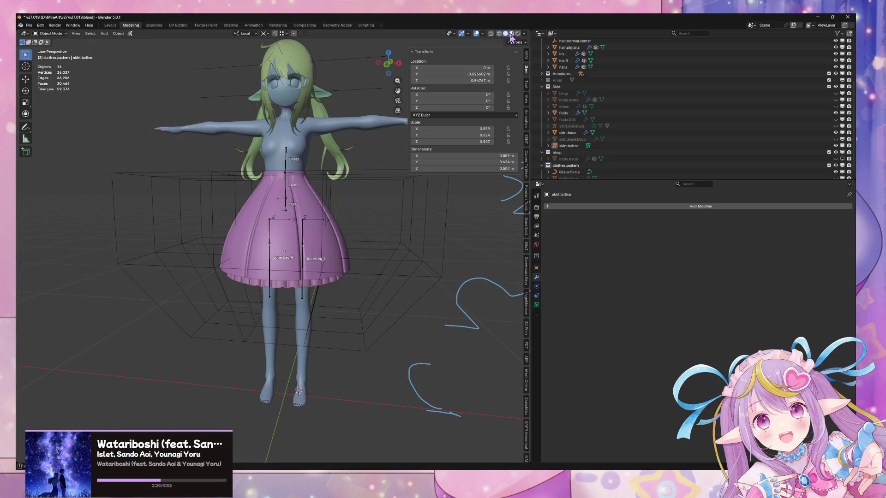
left_click(525, 33)
left_click(520, 107)
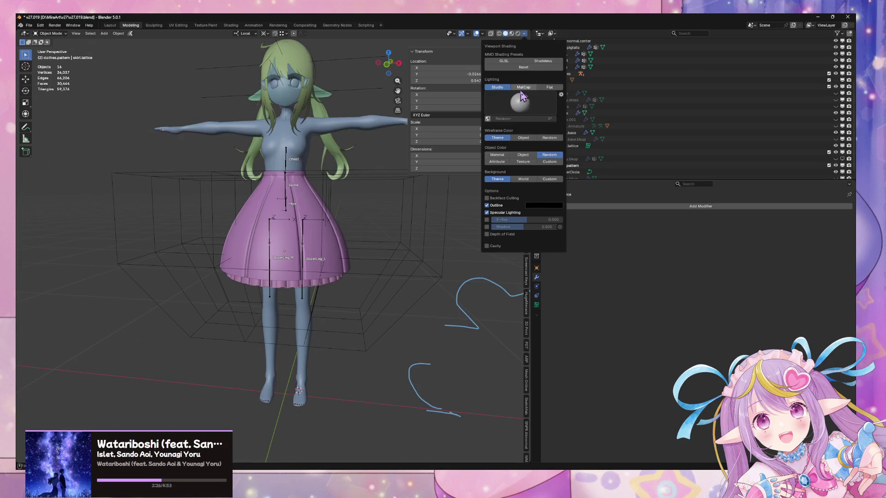
left_click(523, 87)
left_click(520, 102)
left_click(495, 147)
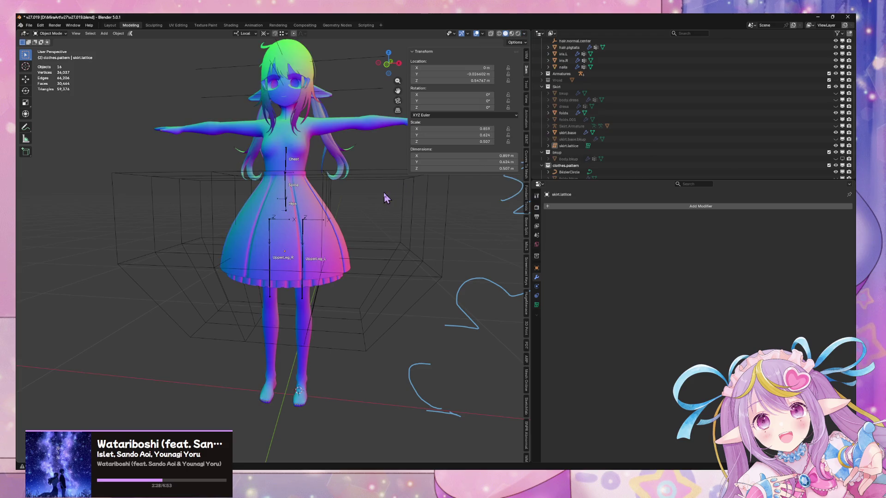
middle_click_drag(385, 154, 453, 69)
Turn Viewport Overlays off to hide the bones, lattice and grid
left_click(477, 34)
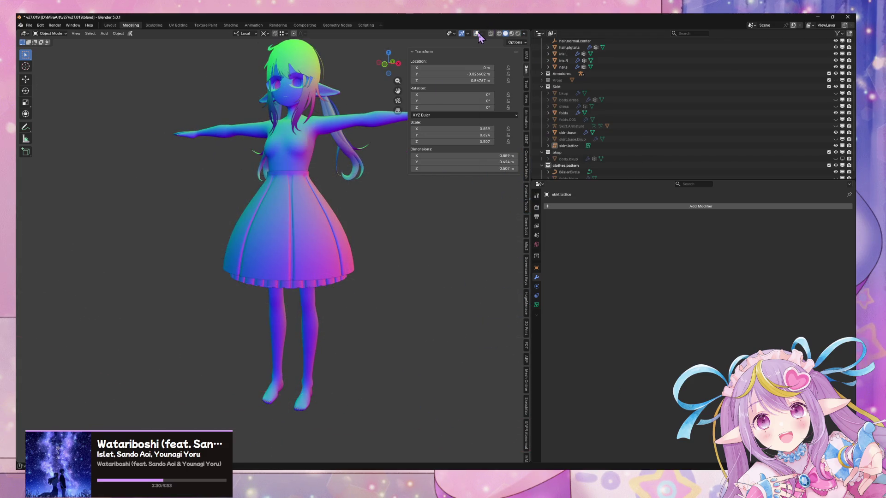
scroll(313, 155, "up", 3)
mouse_move(313, 155)
middle_mouse_down()
mouse_move(354, 134)
mouse_move(373, 109)
mouse_move(276, 140)
mouse_move(358, 158)
mouse_move(352, 147)
middle_mouse_up()
scroll(358, 158, "down", 3)
scroll(352, 146, "up", 4)
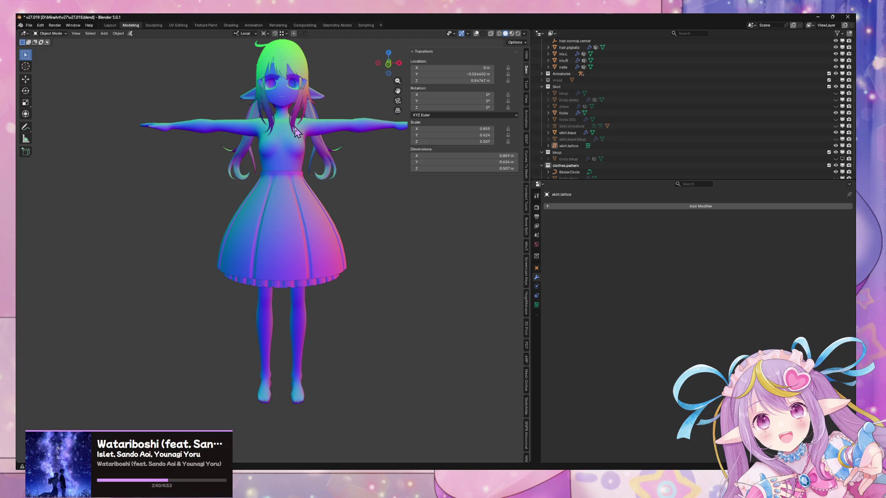
mouse_move(308, 144)
middle_mouse_down()
mouse_move(339, 212)
mouse_move(343, 194)
mouse_move(365, 200)
mouse_move(326, 204)
mouse_move(337, 200)
mouse_move(311, 189)
middle_mouse_up()
scroll(336, 195, "down", 3)
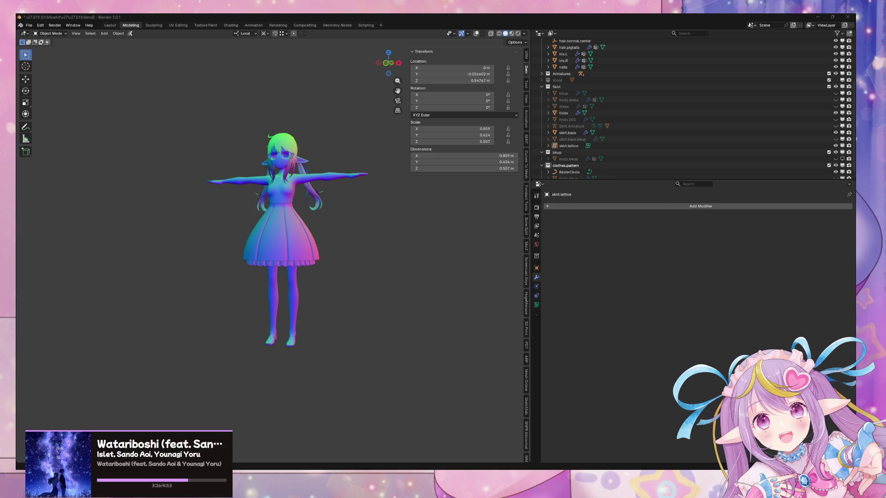
mouse_move(219, 330)
middle_mouse_down()
mouse_move(235, 311)
mouse_move(292, 340)
mouse_move(221, 343)
middle_mouse_up()
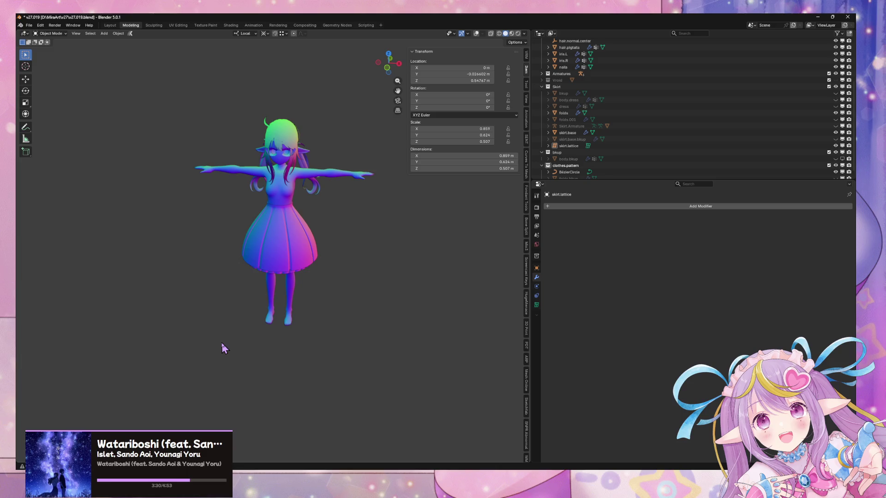
middle_click_drag(315, 279, 327, 237)
scroll(323, 245, "up", 3)
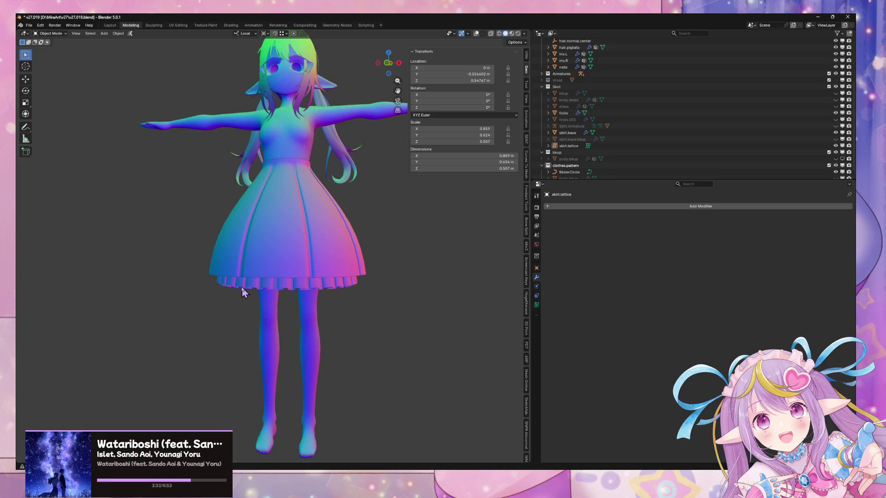
left_click(387, 66)
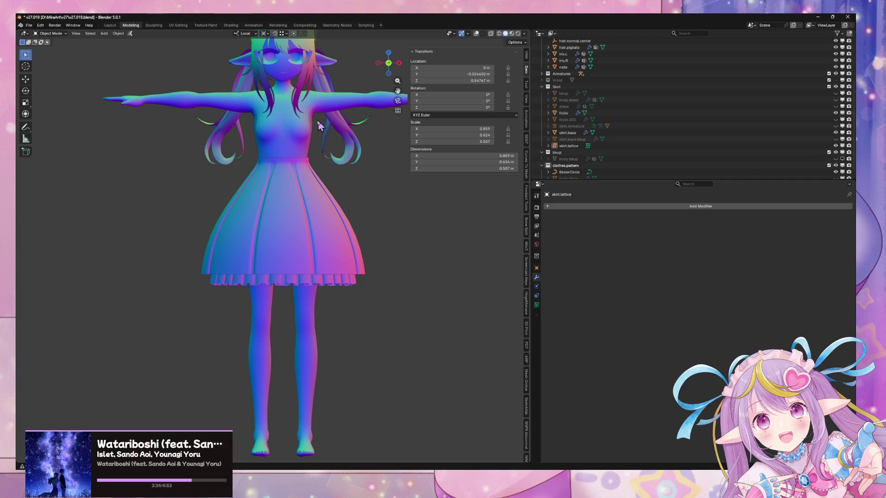
scroll(323, 137, "down", 4)
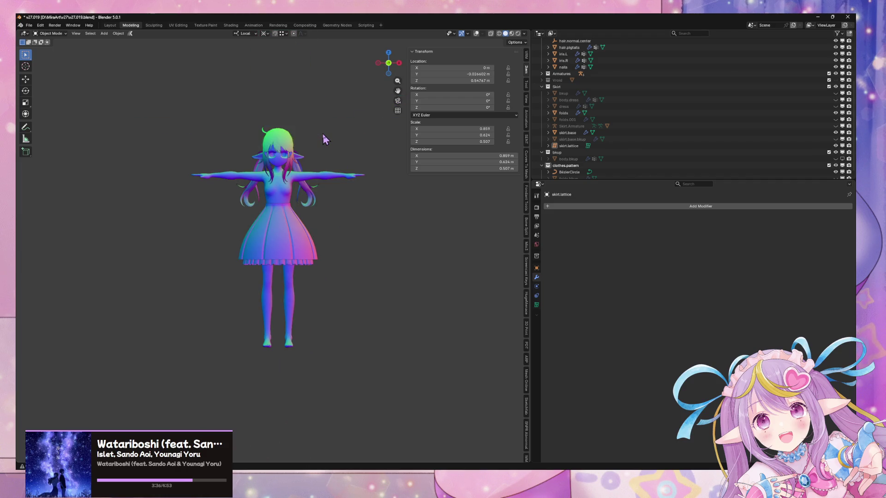
mouse_move(322, 134)
middle_mouse_down()
mouse_move(176, 137)
mouse_move(331, 147)
mouse_move(317, 108)
mouse_move(279, 148)
middle_mouse_up()
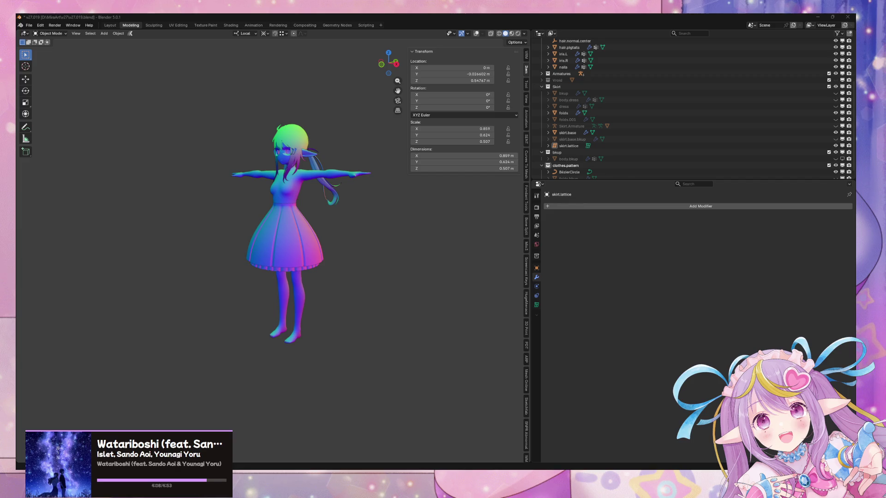
key("super+d")
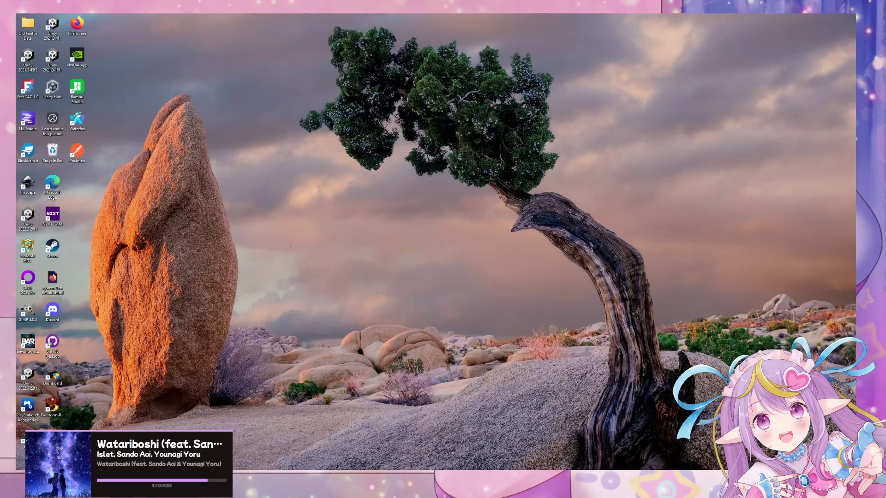
key("super+d")
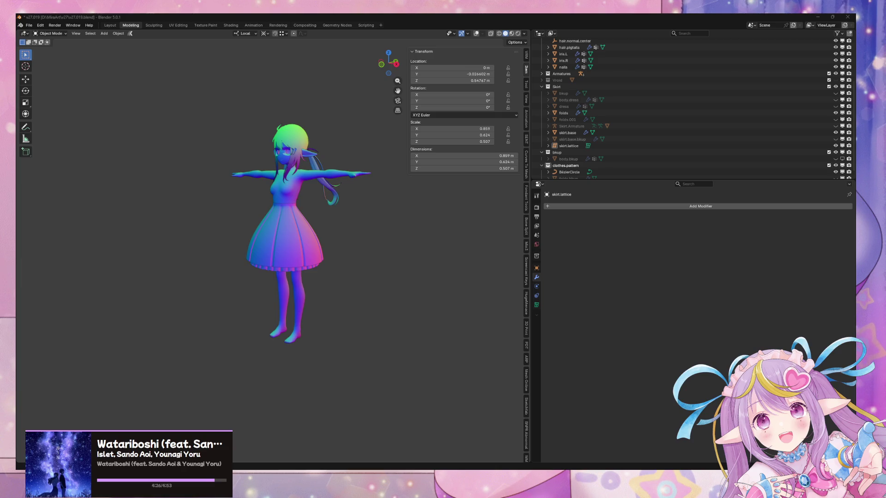
Select the skirt.base mesh to show its Subdivision and Lattice modifiers
mouse_move(425, 277)
middle_mouse_down()
mouse_move(389, 233)
mouse_move(375, 247)
mouse_move(351, 237)
mouse_move(216, 241)
mouse_move(381, 283)
middle_mouse_up()
scroll(376, 247, "up", 3)
scroll(381, 280, "down", 4)
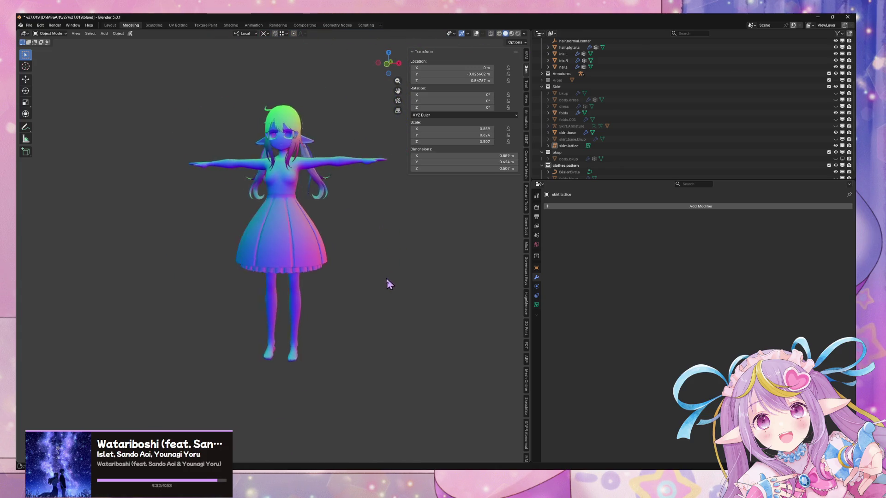
scroll(388, 283, "up", 4)
left_click(361, 244)
middle_click_drag(405, 316, 340, 331)
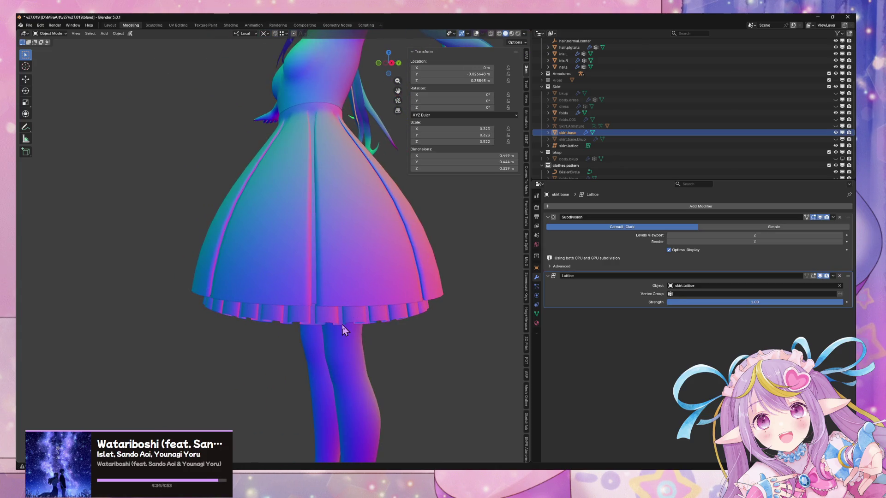
middle_click_drag(354, 217, 375, 325)
scroll(377, 330, "down", 5)
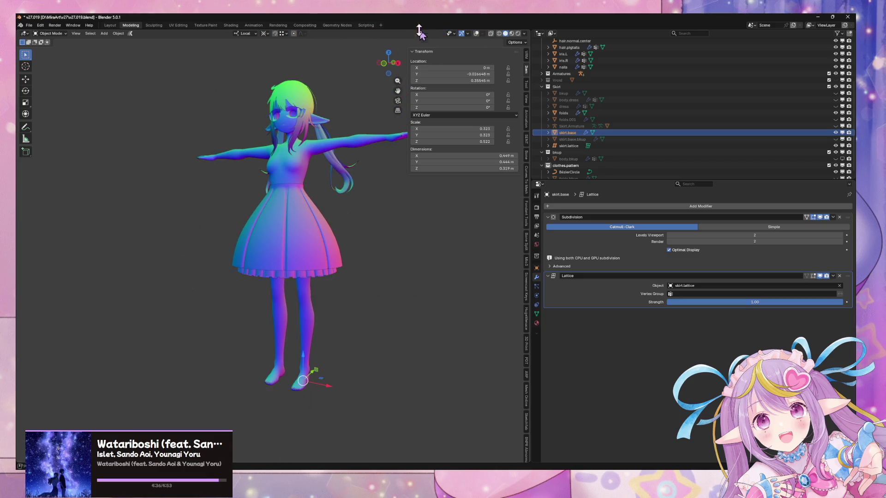
Snap to front view, re-enable Viewport Overlays, and orbit to an angled perspective
left_click(388, 65)
scroll(305, 178, "up", 3)
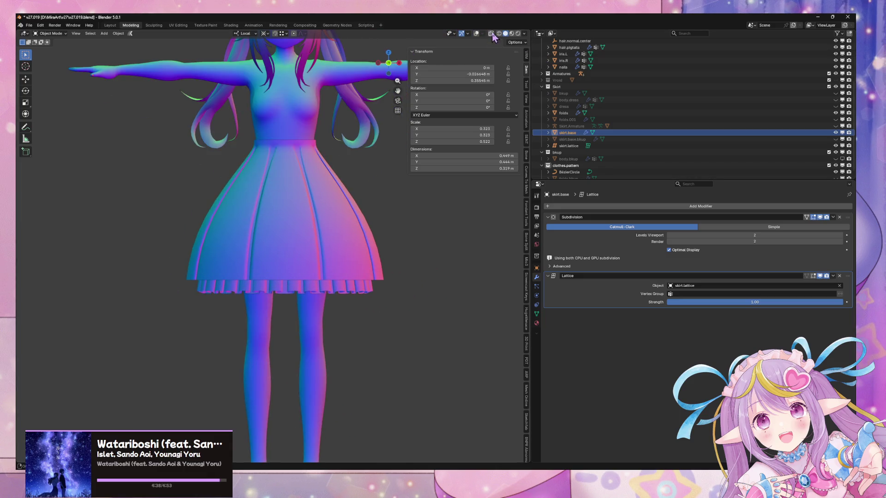
left_click(476, 34)
mouse_move(351, 110)
middle_mouse_down()
mouse_move(295, 128)
mouse_move(264, 120)
mouse_move(338, 124)
mouse_move(313, 147)
mouse_move(329, 172)
middle_mouse_up()
scroll(329, 172, "down", 3)
scroll(320, 193, "up", 5)
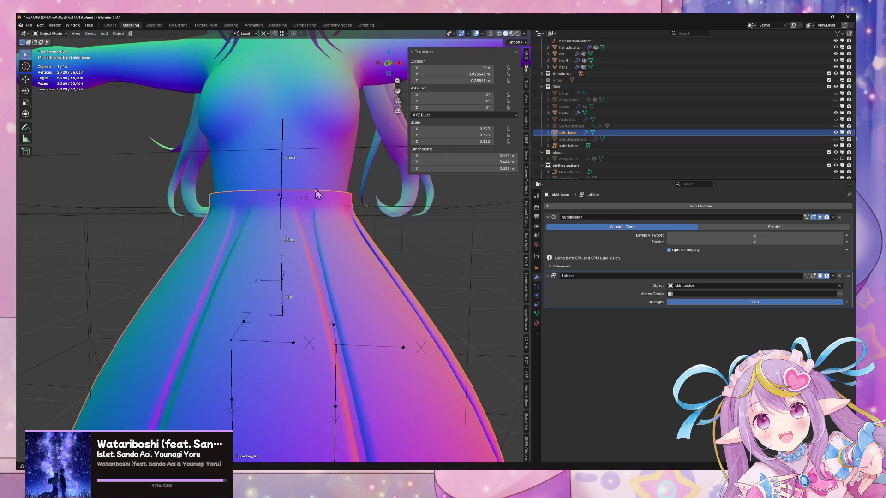
Inspect the skirt's waistband edge loop in Edit Mode, toggling in and out
key("Tab")
scroll(321, 184, "up", 1)
scroll(648, 132, "up", 5)
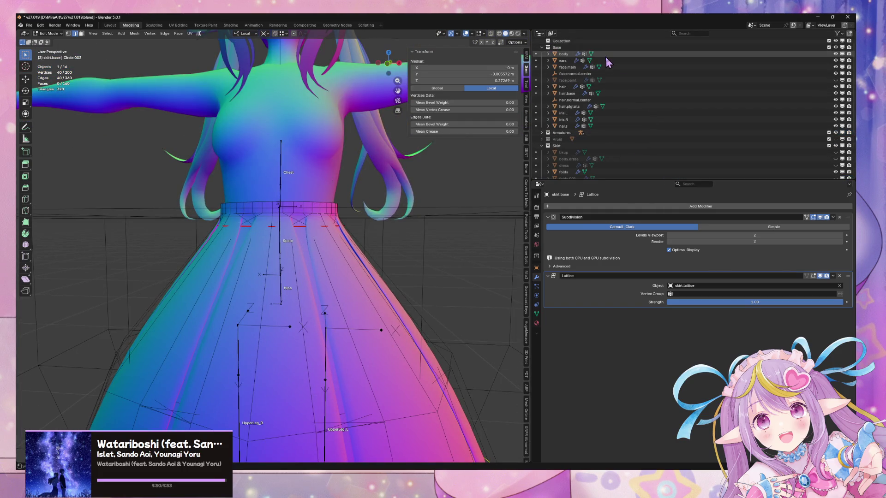
key("Tab")
key("Tab")
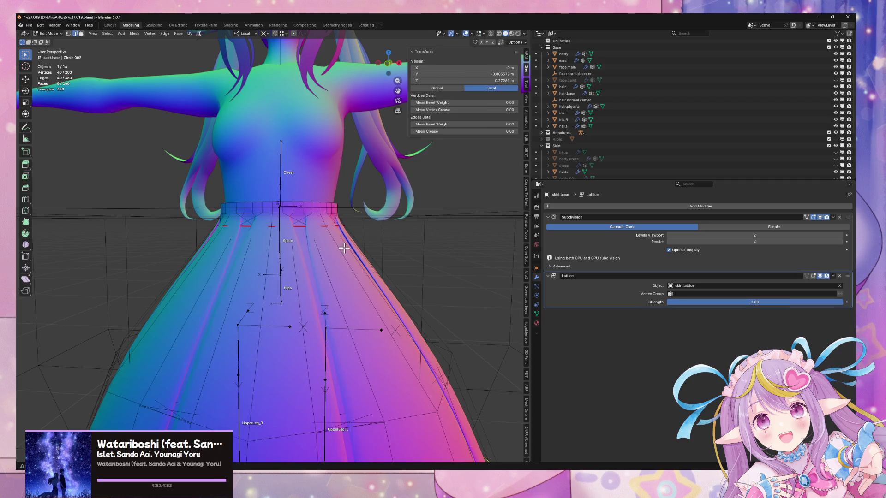
key("Tab")
Save the scene as v27.019.blend and make the body the active object
key("ctrl+s")
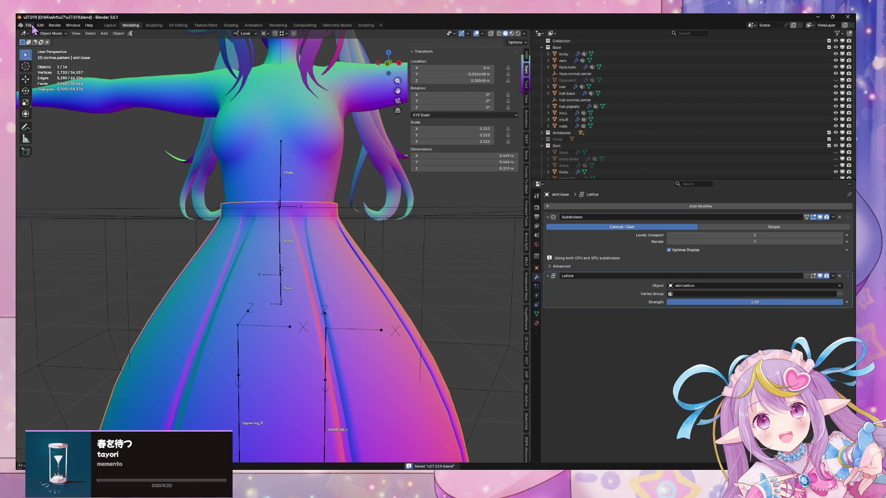
scroll(372, 131, "down", 3)
left_click(306, 161)
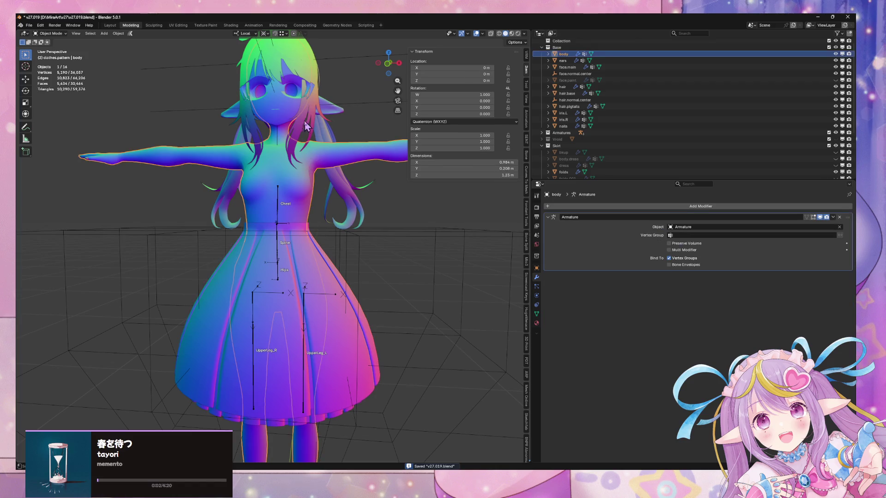
Select the hair and apply its NormalEdit modifier, leaving only Armature
left_click(291, 97)
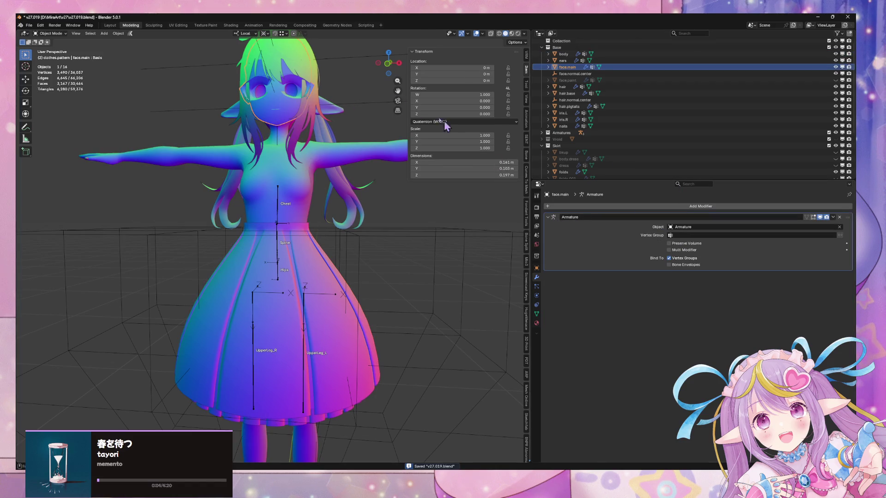
left_click(309, 68)
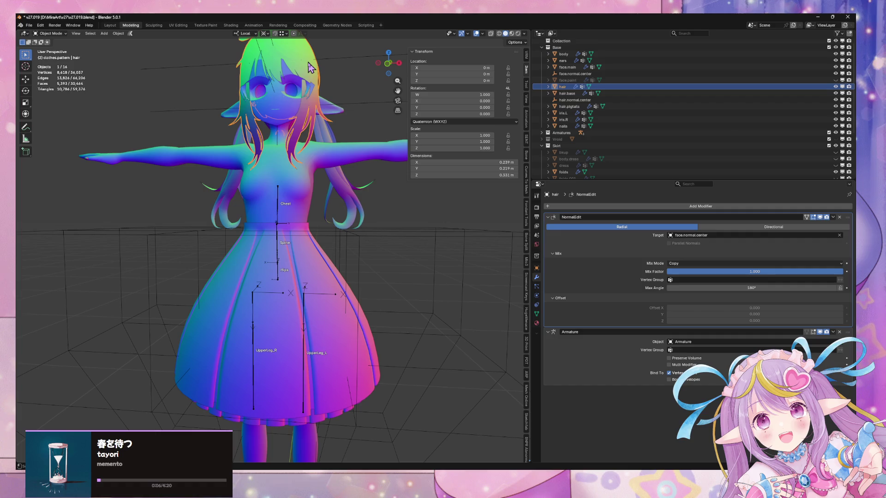
mouse_move(309, 68)
middle_mouse_down()
mouse_move(257, 162)
mouse_move(342, 176)
middle_mouse_up()
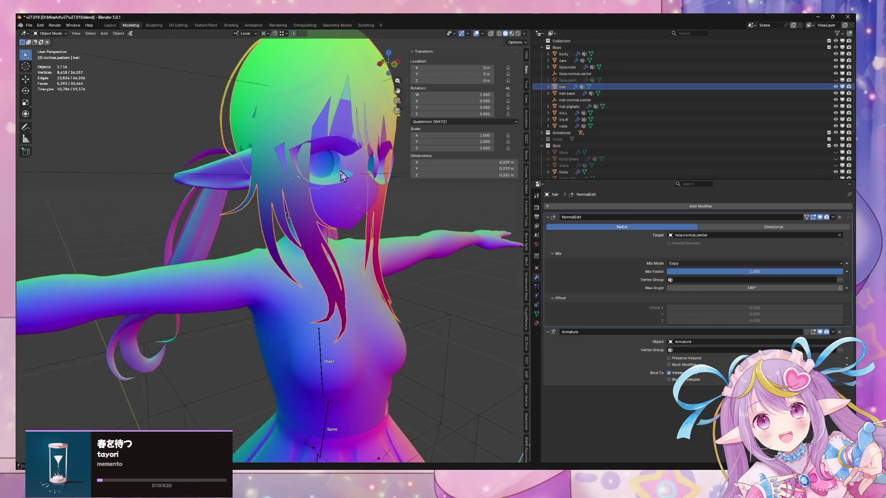
left_click(347, 99)
middle_click_drag(335, 111, 311, 106)
scroll(312, 105, "up", 1)
left_click(833, 217)
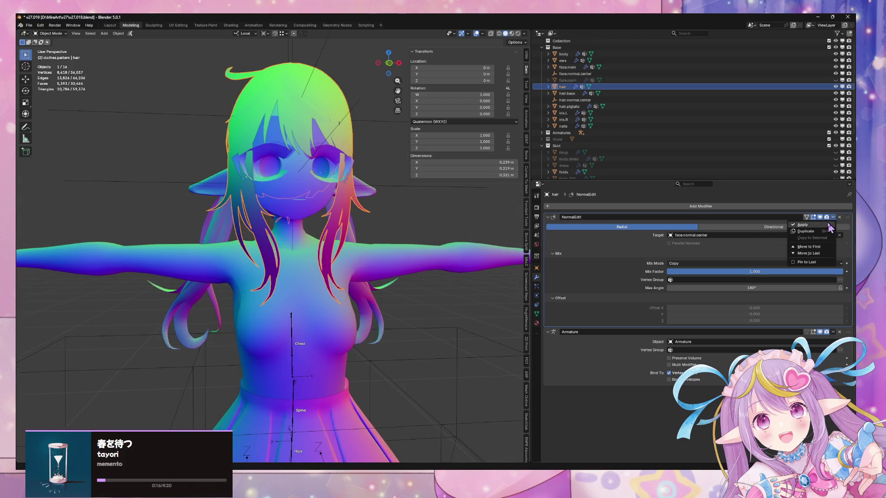
left_click(826, 229)
Check face.main and the body, leaving the body active with only its Armature modifier
middle_click_drag(369, 171, 348, 170)
left_click(289, 189)
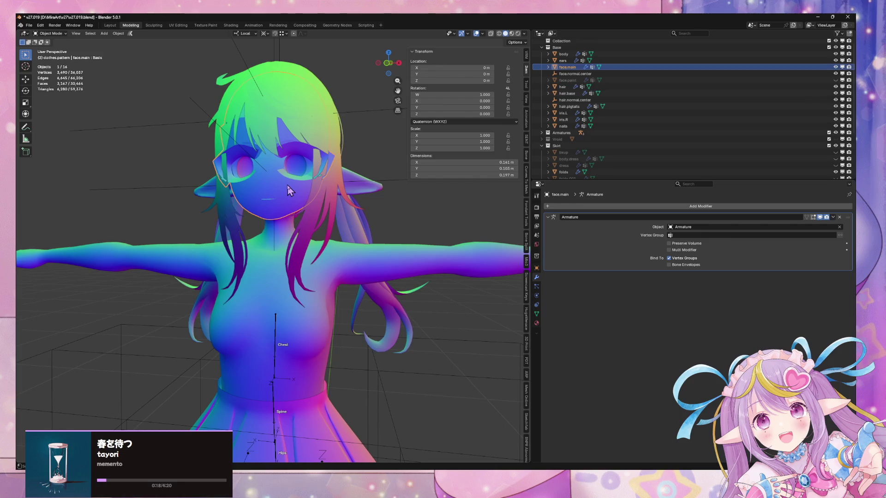
left_click(322, 245)
scroll(349, 246, "down", 1)
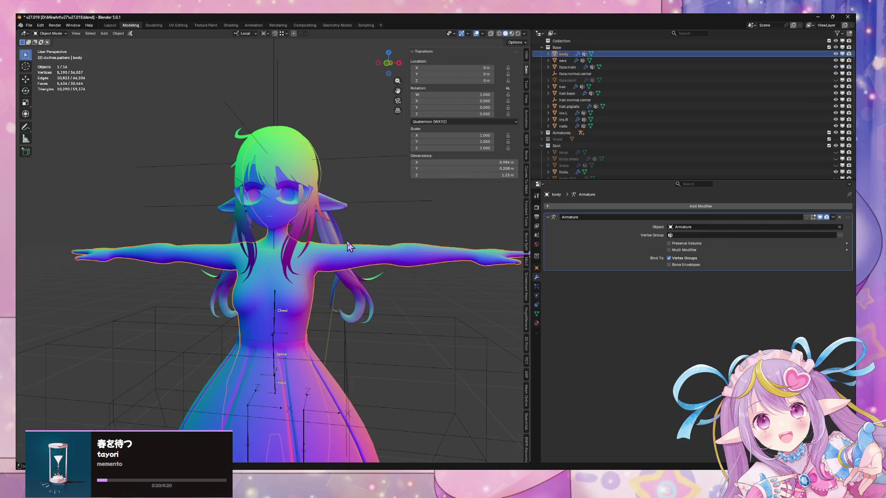
mouse_move(322, 249)
middle_mouse_down()
mouse_move(412, 238)
mouse_move(291, 241)
mouse_move(332, 235)
mouse_move(338, 243)
middle_mouse_up()
scroll(291, 241, "down", 3)
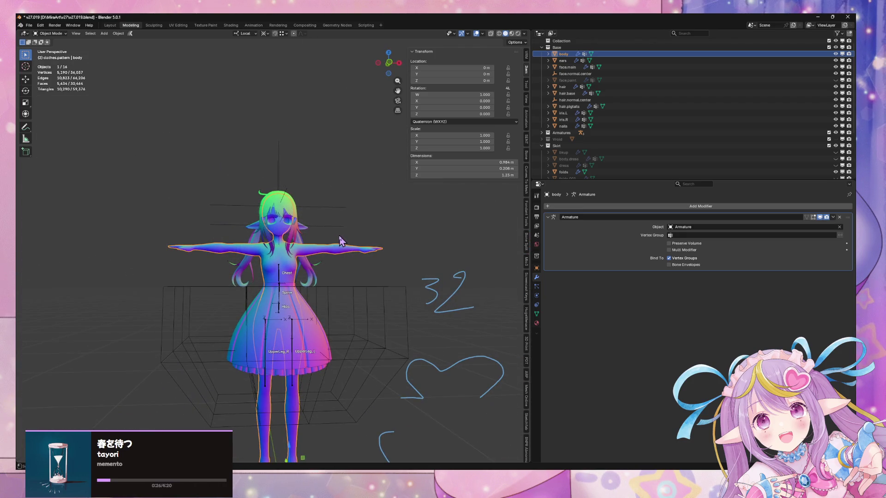
Save the blend file and select the skirt.base mesh
key("ctrl+s")
mouse_move(336, 207)
middle_mouse_down()
mouse_move(157, 194)
mouse_move(352, 198)
mouse_move(362, 230)
middle_mouse_up()
left_click(317, 310)
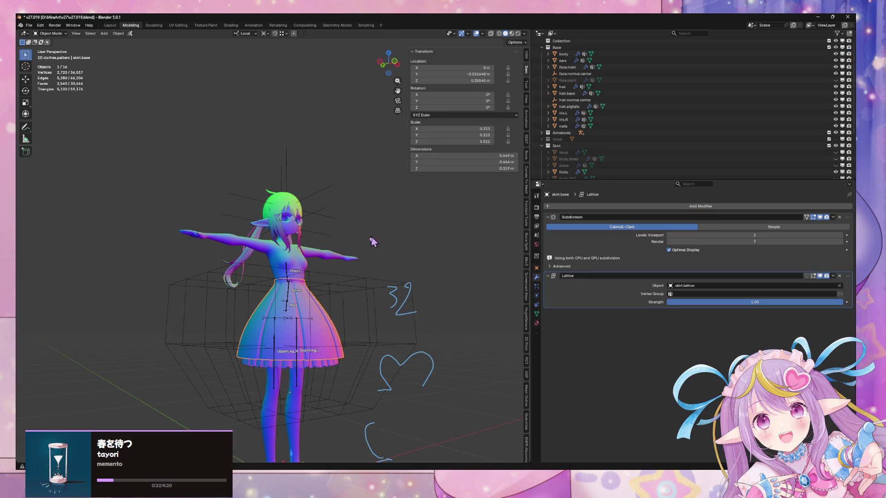
scroll(572, 147, "down", 5)
Rename the BézierCircle under clothes.pattern to folds.path and hide it
left_click(572, 167)
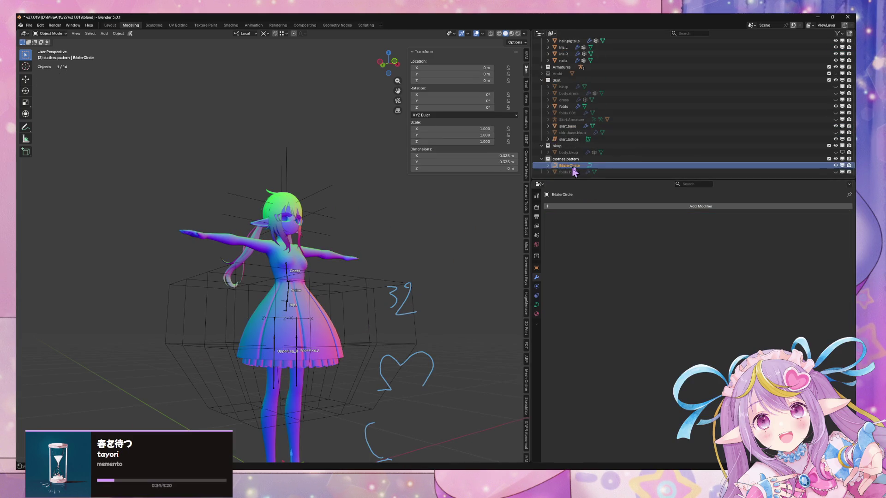
double_click(571, 166)
type("folds.p")
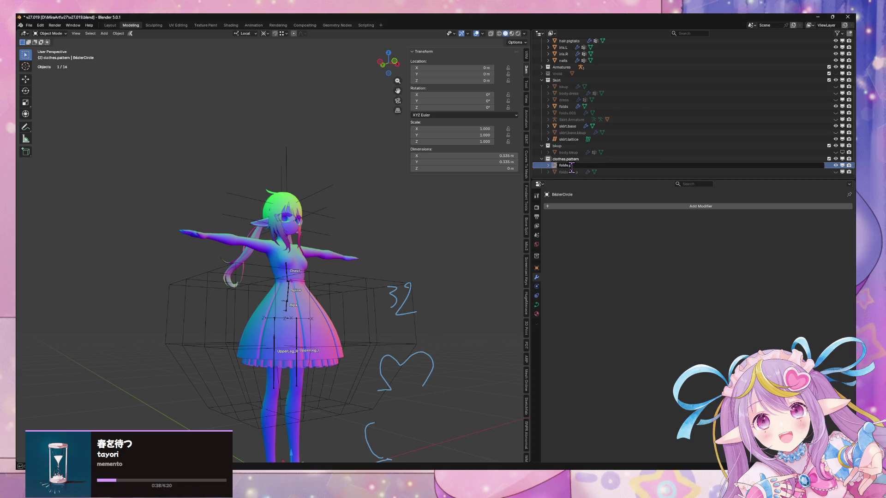
type("ath")
key("Return")
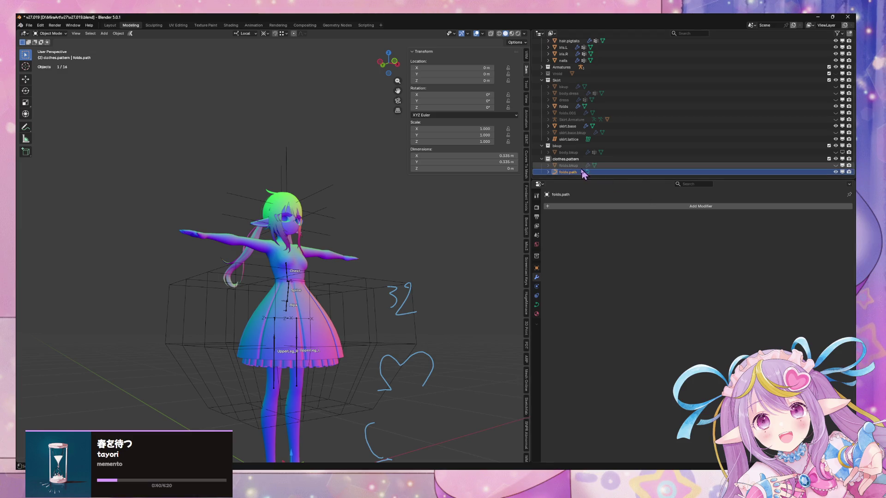
left_click(836, 172)
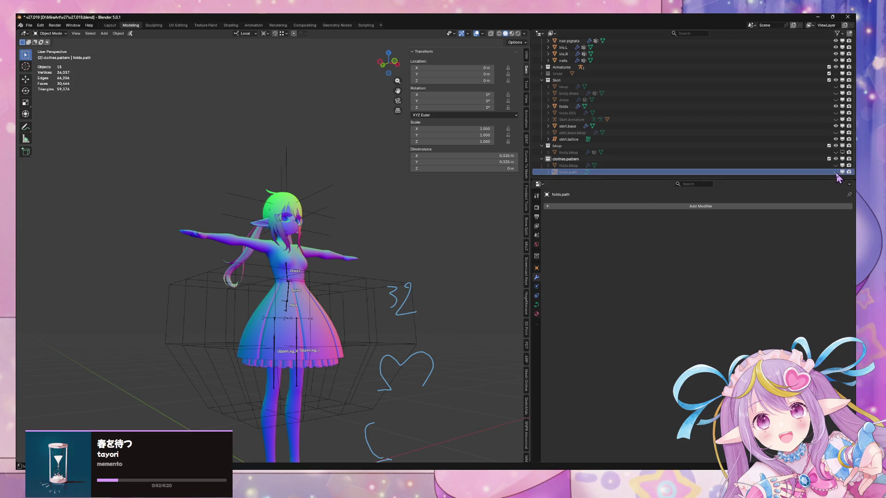
Select hair.base in the viewport to show its modifier stack
scroll(378, 193, "up", 5)
mouse_move(403, 183)
middle_mouse_down()
mouse_move(377, 193)
mouse_move(247, 193)
mouse_move(282, 203)
mouse_move(231, 208)
mouse_move(272, 232)
middle_mouse_up()
left_click(272, 232)
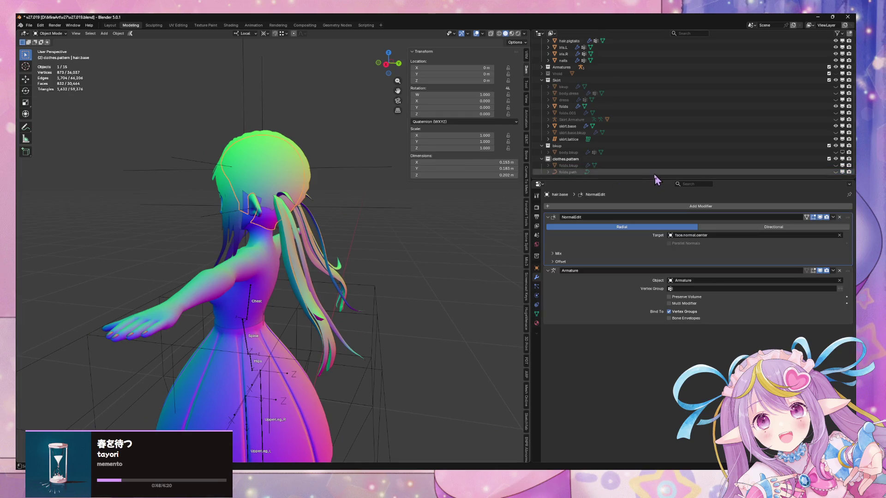
Select hair.base, remove its Normal Edit modifier, then undo the removal
scroll(655, 173, "up", 5)
mouse_move(337, 139)
middle_mouse_down()
mouse_move(402, 121)
mouse_move(323, 129)
mouse_move(342, 127)
mouse_move(372, 142)
mouse_move(287, 127)
mouse_move(275, 133)
mouse_move(265, 92)
mouse_move(291, 166)
middle_mouse_up()
left_click(274, 133)
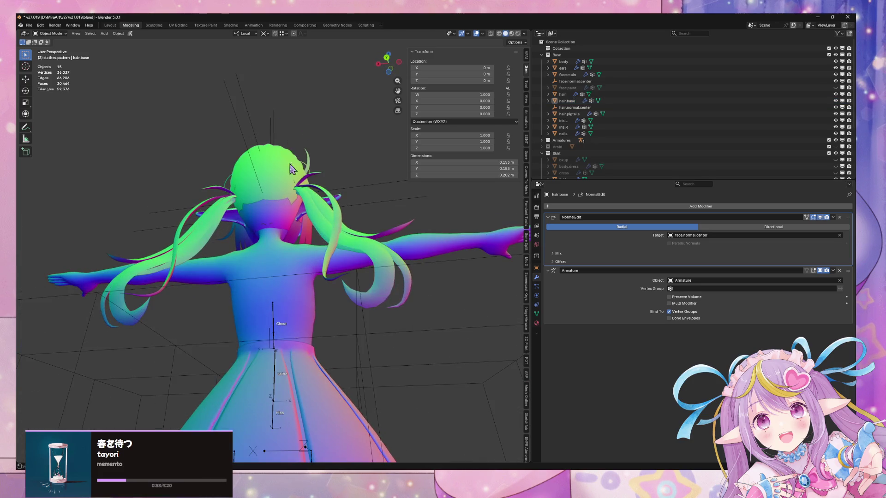
left_click(279, 209)
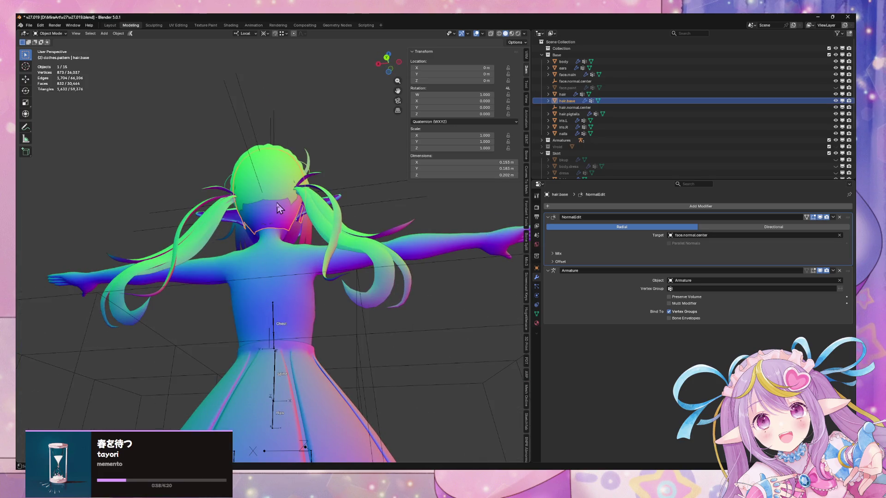
left_click(839, 217)
mouse_move(330, 221)
middle_mouse_down()
mouse_move(391, 253)
mouse_move(403, 223)
middle_mouse_up()
key("ctrl+z")
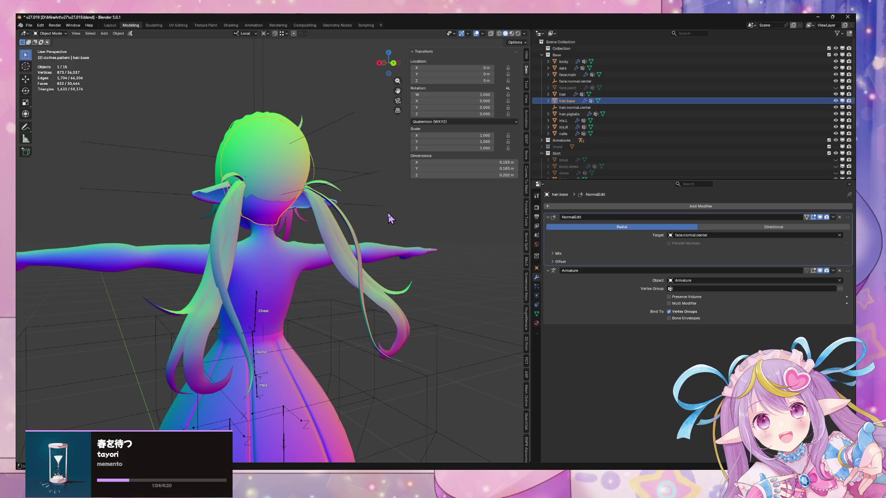
Compare the hair and hair.base objects, ending with hair.base selected
left_click(276, 179)
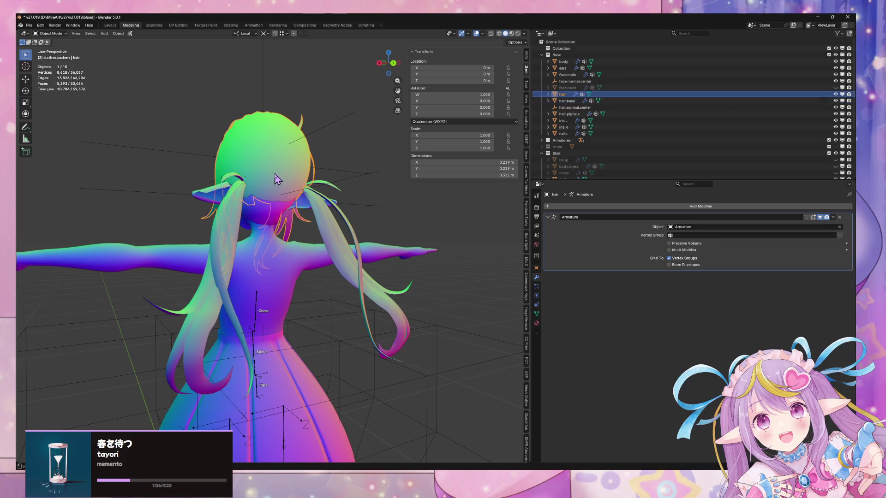
left_click(266, 211)
left_click(272, 185)
mouse_move(290, 187)
middle_mouse_down()
mouse_move(320, 217)
mouse_move(292, 206)
mouse_move(251, 231)
mouse_move(358, 251)
mouse_move(259, 214)
middle_mouse_up()
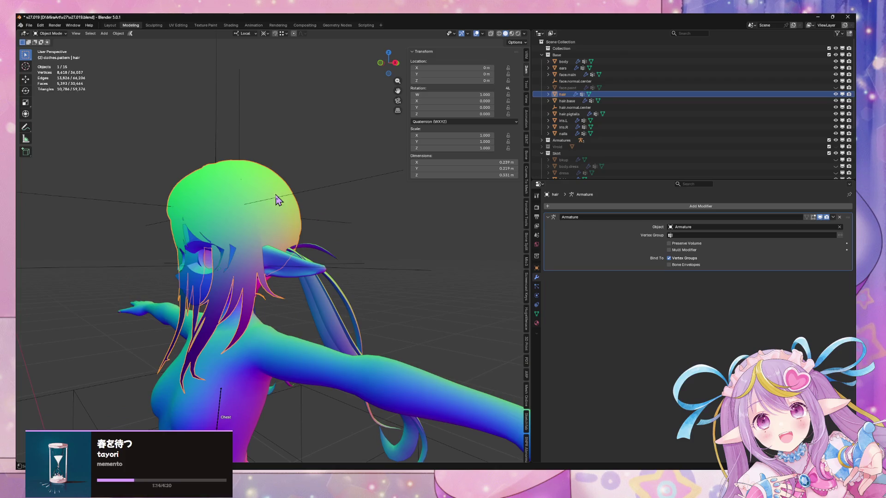
middle_click_drag(373, 224, 285, 217)
left_click(322, 283)
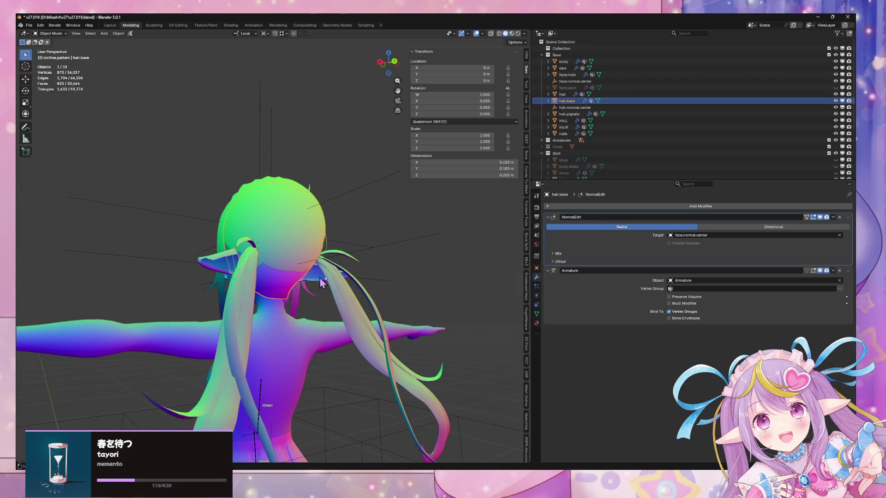
Open the Add Modifier menu and show its Edit modifier category
left_click(662, 207)
mouse_move(663, 211)
mouse_move(658, 192)
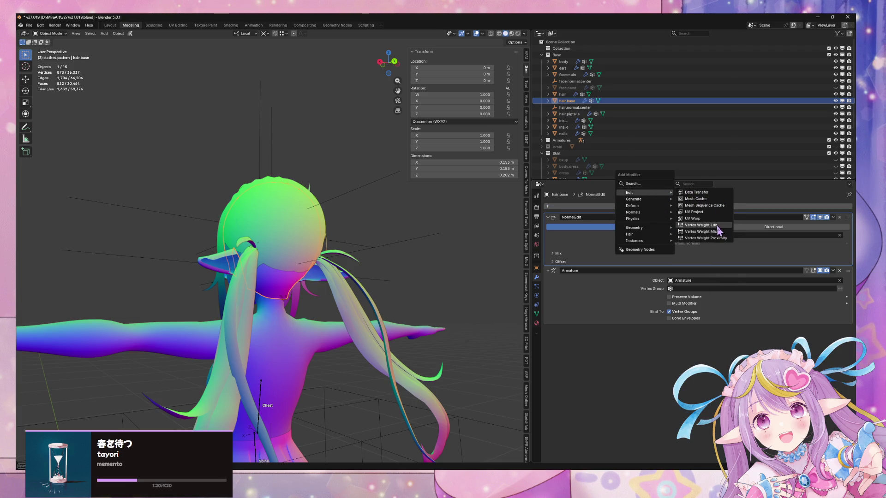
Remove the extra Normal Edit modifier and set NormalEdit's target to hair.normal.center
left_click(697, 217)
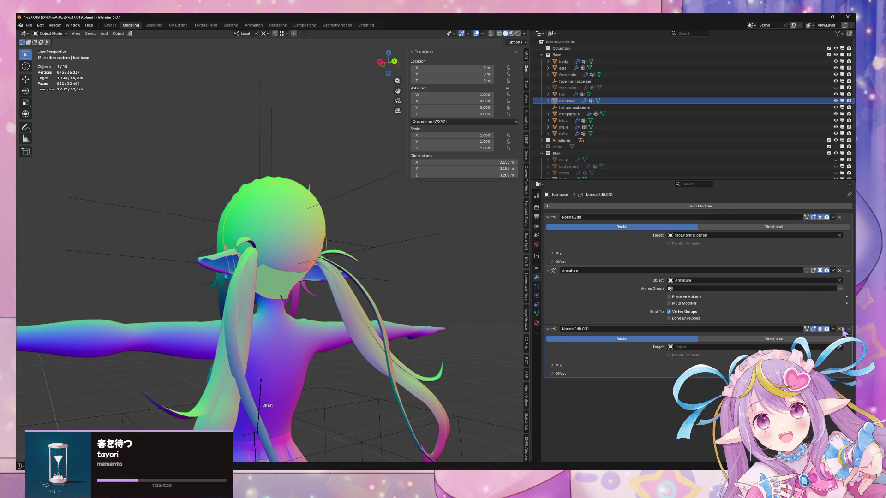
mouse_move(843, 332)
left_mouse_down()
mouse_move(819, 258)
mouse_move(818, 192)
mouse_move(816, 271)
left_mouse_up()
left_click(839, 271)
left_click(718, 235)
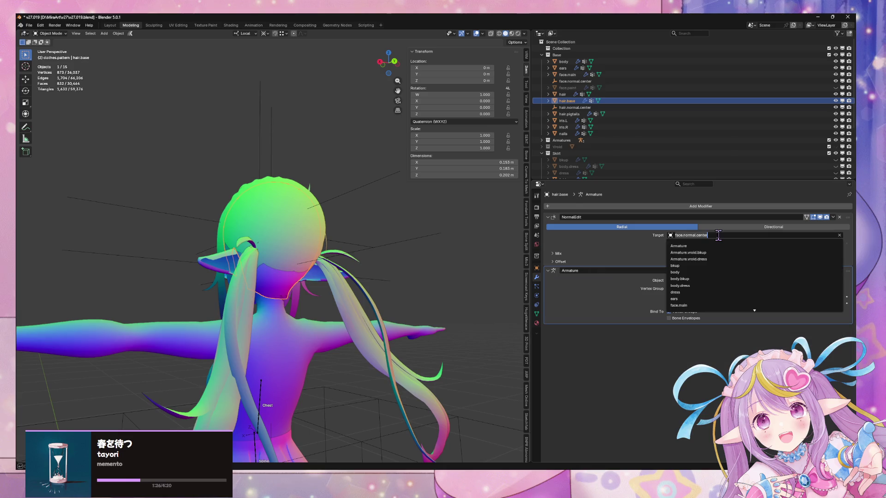
type("ha")
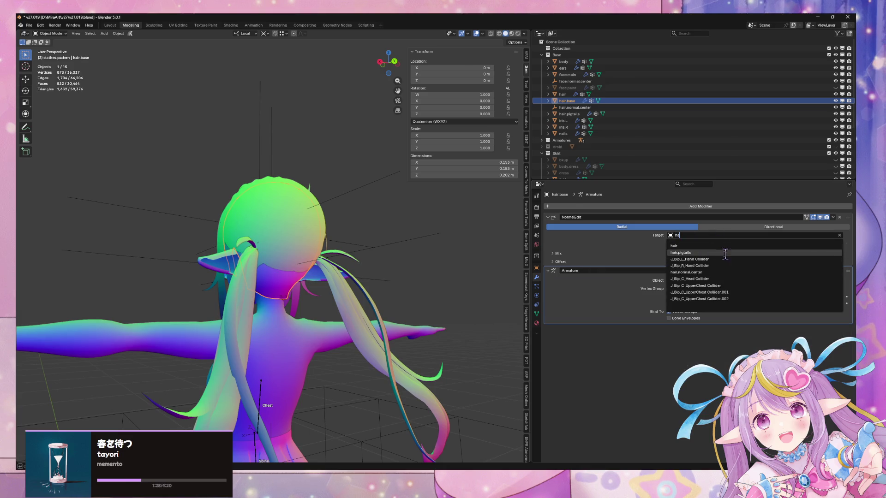
left_click(731, 272)
Inspect the hair, the hair.normal.center empty and hair.base, ending with hair.base selected
mouse_move(419, 234)
middle_mouse_down()
mouse_move(394, 199)
mouse_move(333, 207)
mouse_move(425, 192)
mouse_move(344, 181)
mouse_move(335, 171)
mouse_move(339, 195)
middle_mouse_up()
left_click(332, 206)
left_click(340, 205)
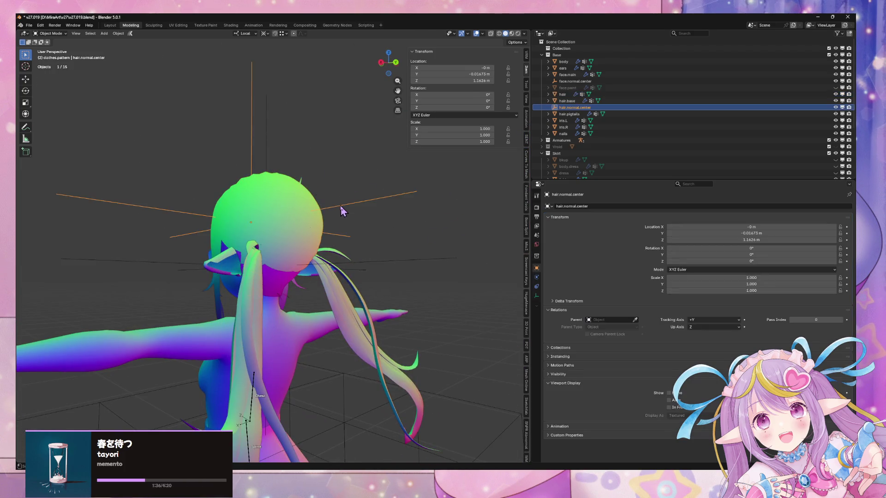
left_click(286, 285)
left_click(298, 200)
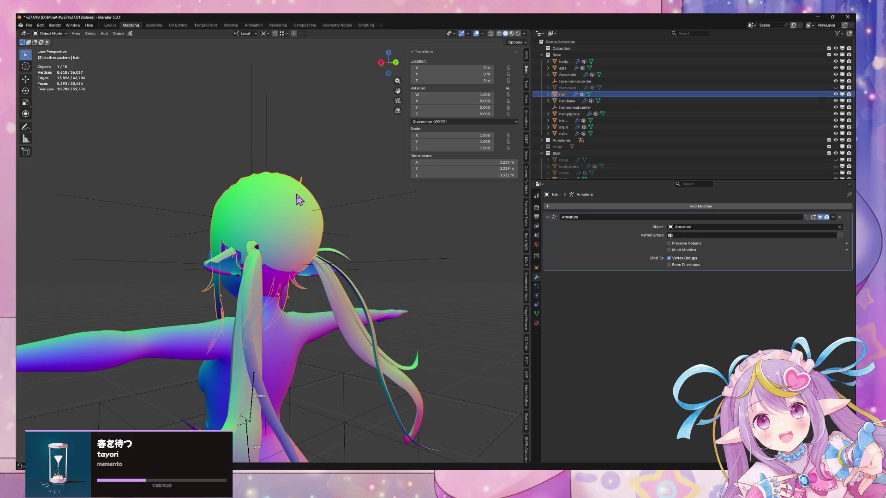
mouse_move(300, 199)
middle_mouse_down()
mouse_move(372, 171)
mouse_move(317, 191)
mouse_move(292, 231)
mouse_move(374, 191)
mouse_move(286, 200)
mouse_move(254, 280)
middle_mouse_up()
left_click(254, 281)
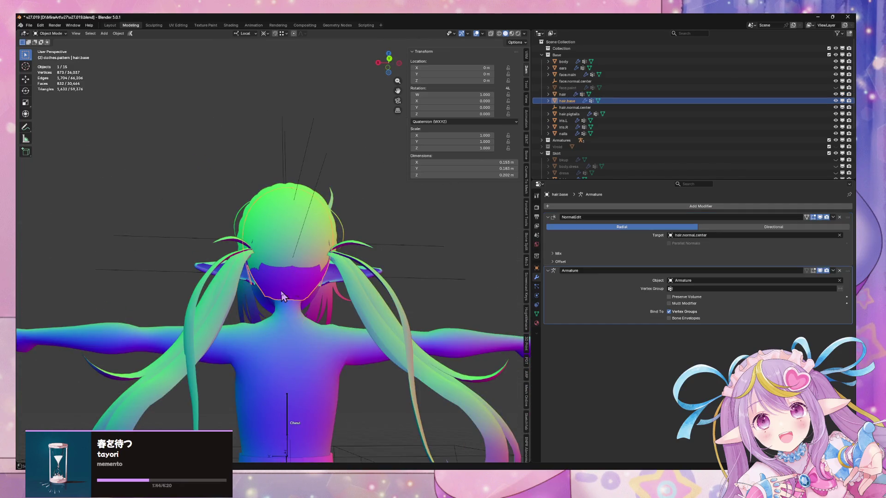
Enter Edit Mode on hair.base and expand the Normal Edit mix settings
scroll(309, 257, "up", 4)
key("Tab")
key("Tab")
key("Tab")
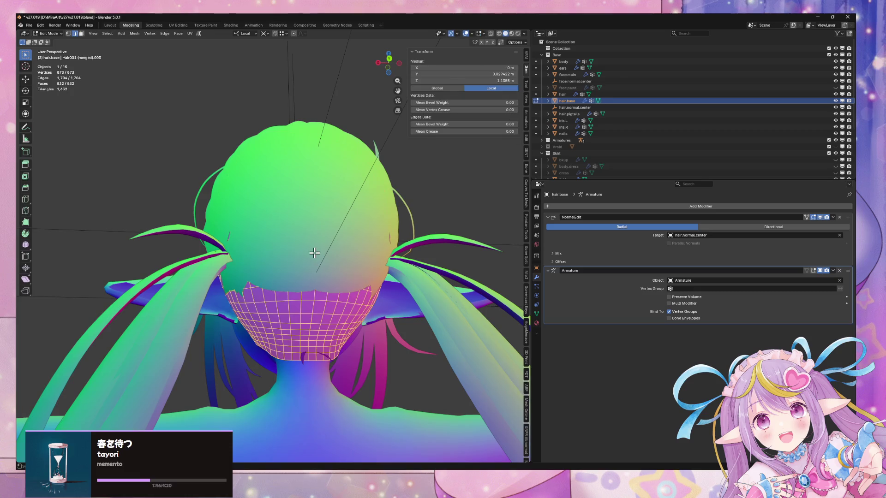
right_click(314, 254)
left_click(315, 254)
left_click(733, 253)
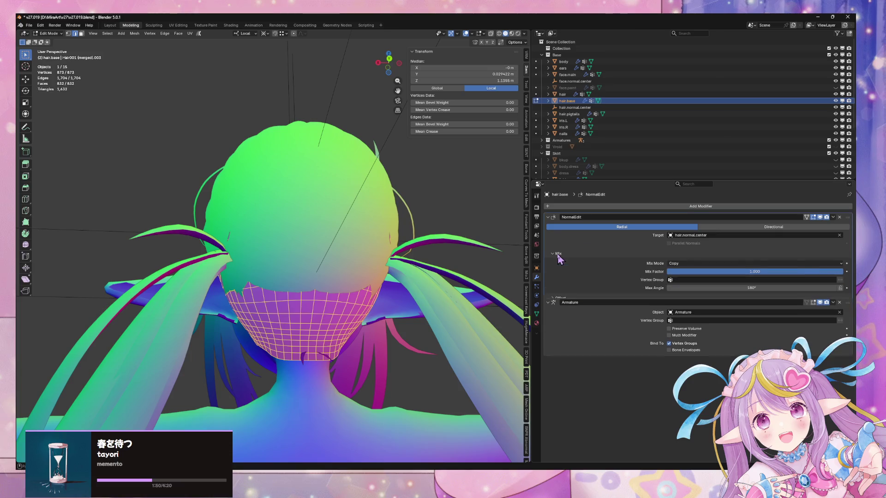
Back in Object Mode, apply hair.base's Normal Edit modifier, then select the skirt
left_click(832, 217)
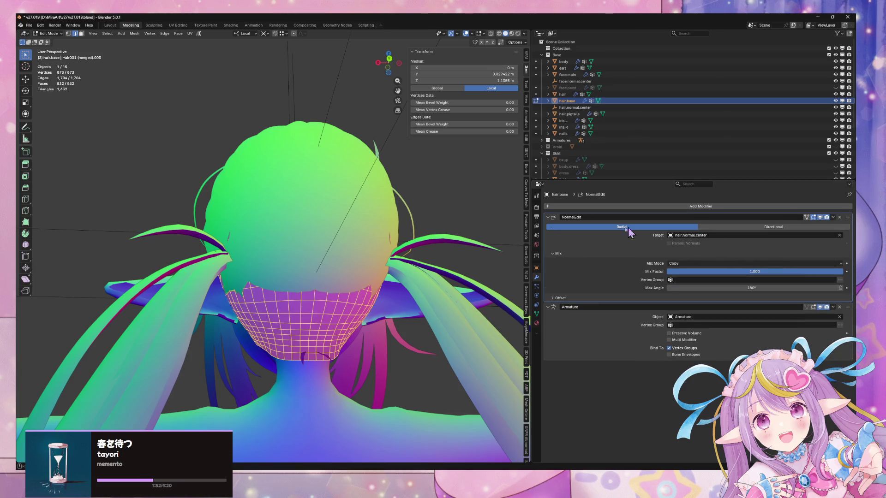
key("Tab")
left_click(833, 217)
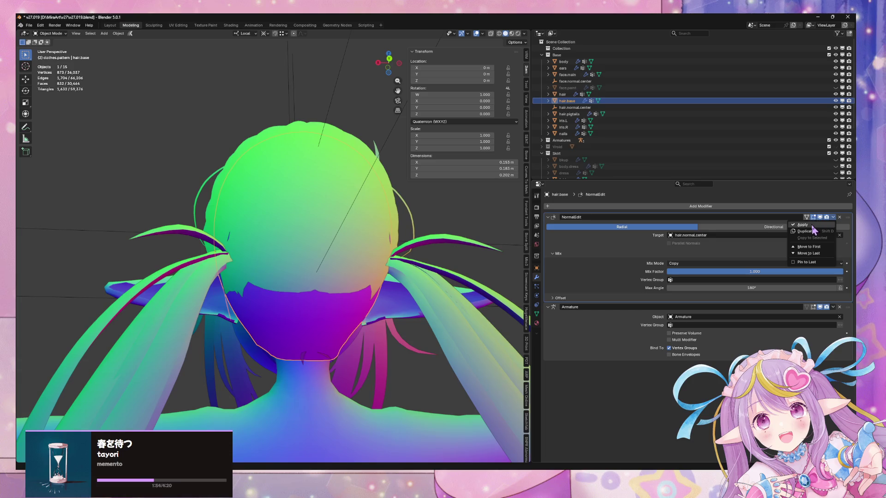
left_click(761, 225)
mouse_move(286, 231)
middle_mouse_down()
mouse_move(385, 259)
mouse_move(372, 266)
mouse_move(378, 253)
middle_mouse_up()
left_click(290, 339)
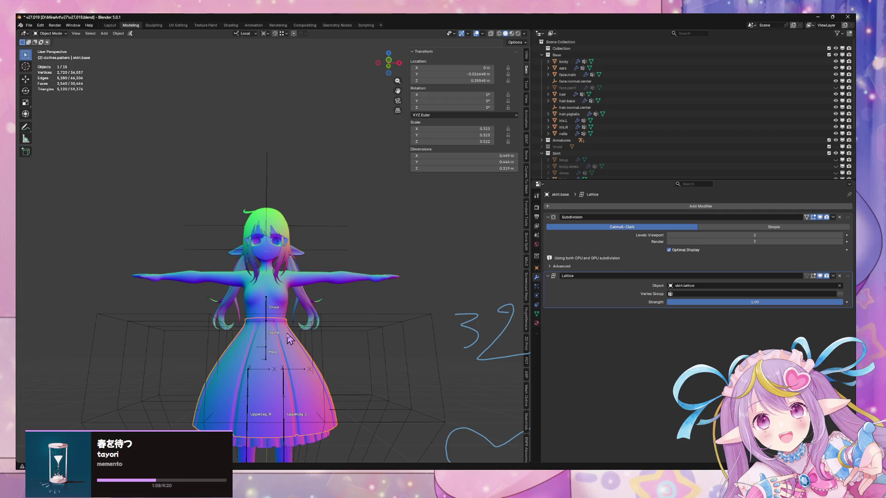
Duplicate the skirt in place and rename the copy skirt.base.combined
scroll(646, 139, "down", 4)
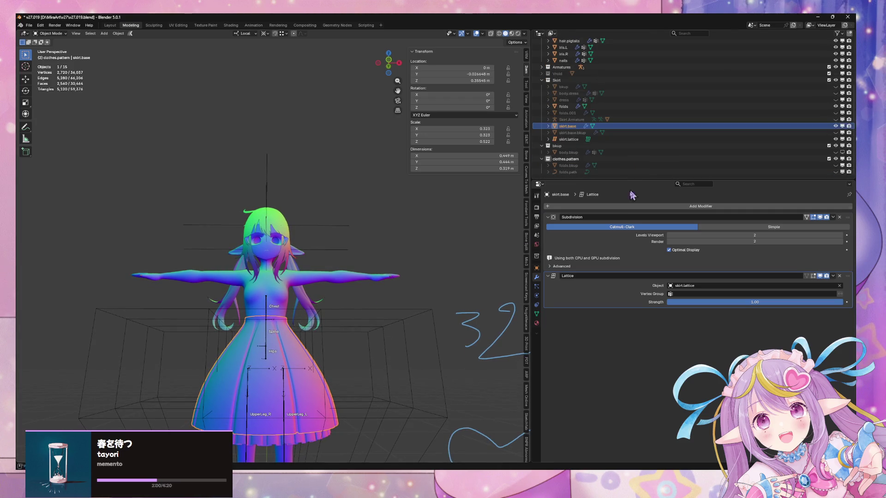
middle_click_drag(301, 240, 295, 180, "shift")
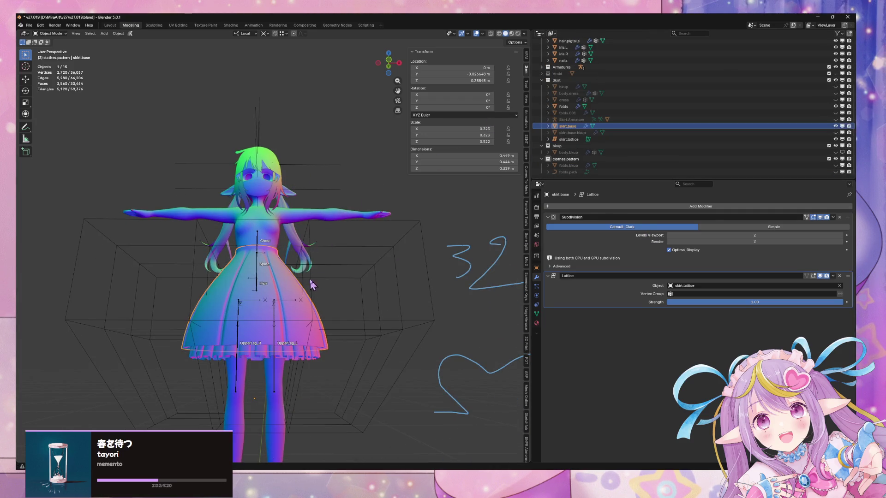
key("shift+d")
key("Escape")
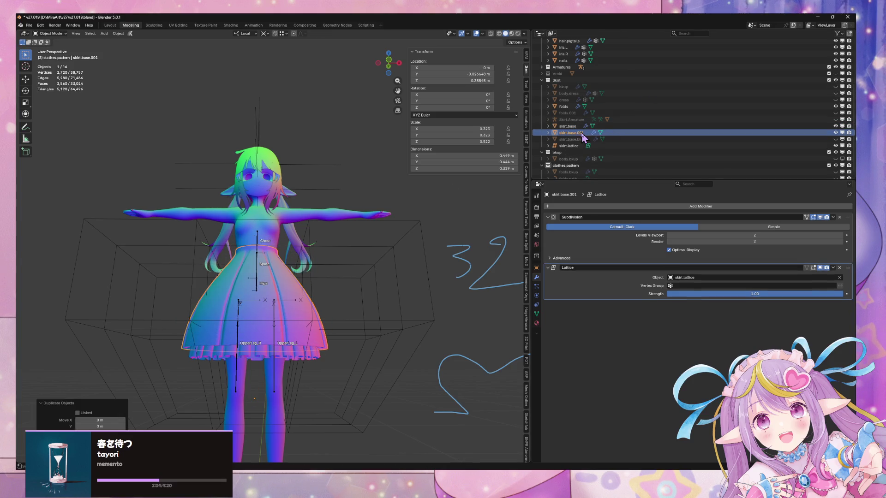
double_click(618, 130)
left_click(584, 131)
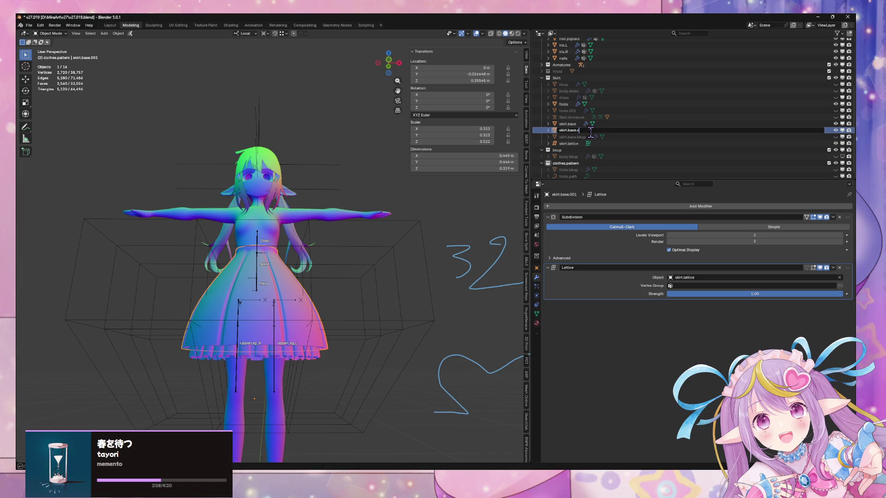
key("Return")
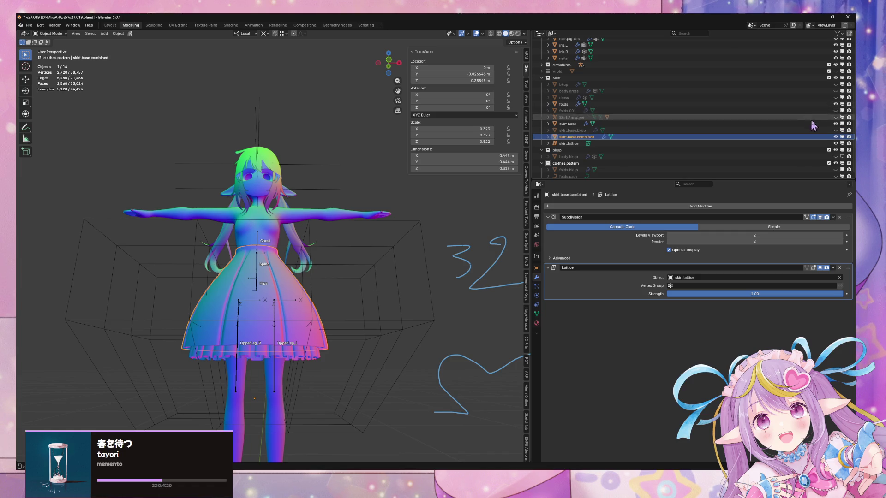
Hide the original skirt.base and select the hair base
left_click(835, 124)
middle_click_drag(353, 259, 341, 238)
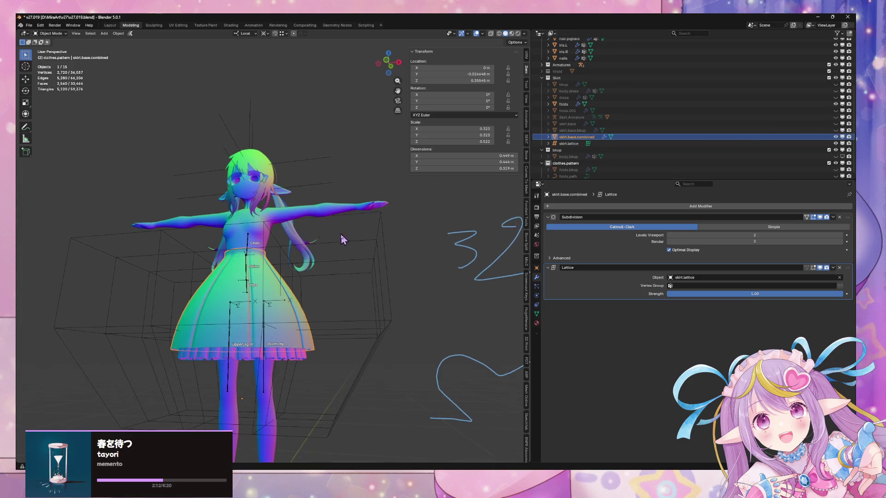
mouse_move(393, 179)
middle_mouse_down()
mouse_move(323, 188)
mouse_move(232, 183)
middle_mouse_up()
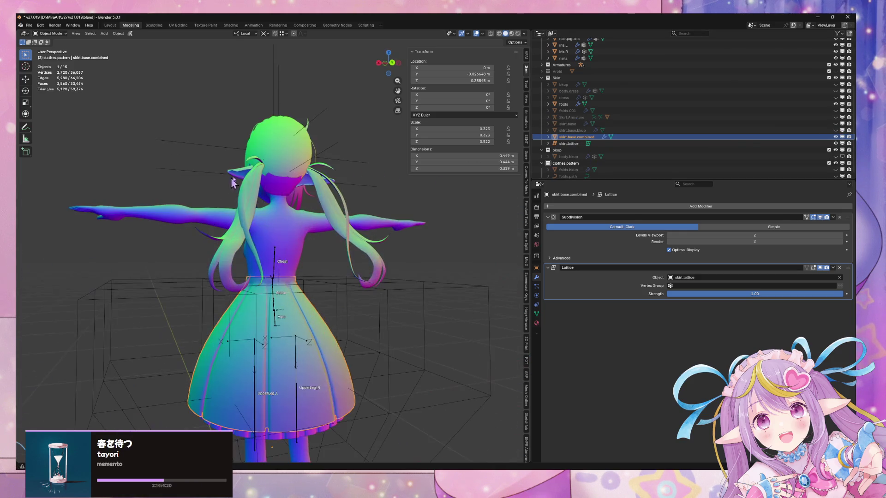
left_click(283, 188)
left_click(524, 34)
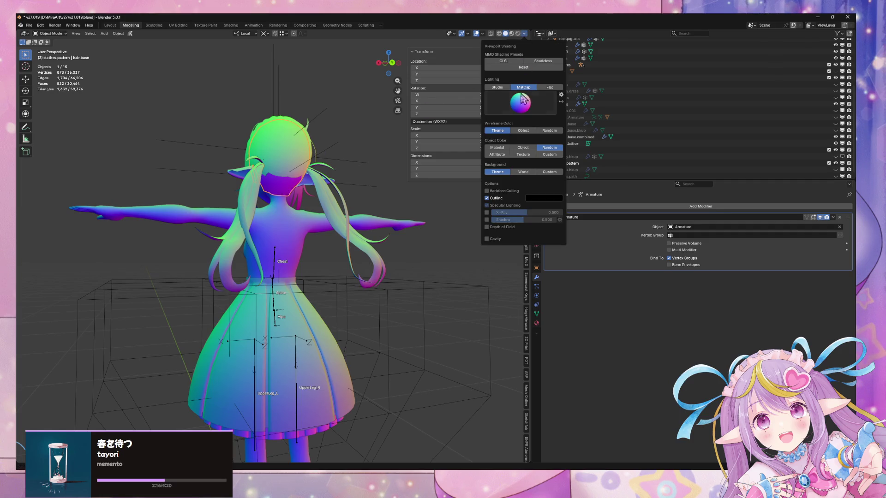
Switch the viewport colouring from material to object colour and orbit around the head
left_click(498, 148)
left_click(522, 148)
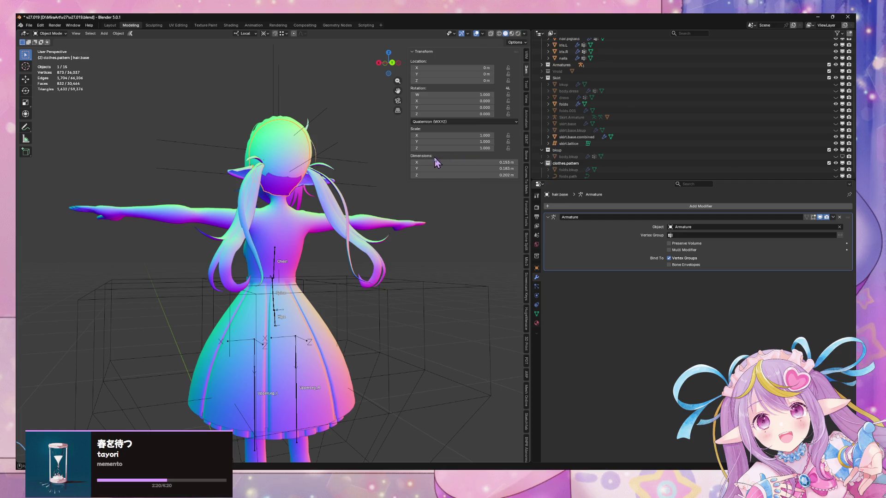
scroll(294, 226, "up", 5)
mouse_move(294, 226)
middle_mouse_down()
mouse_move(286, 231)
mouse_move(323, 267)
mouse_move(364, 270)
mouse_move(287, 273)
mouse_move(286, 224)
middle_mouse_up()
Cycle through hair, hair.base and the hair.normal.center empty, ending with the hair selected
left_click(271, 214)
left_click(271, 214)
scroll(308, 270, "down", 3)
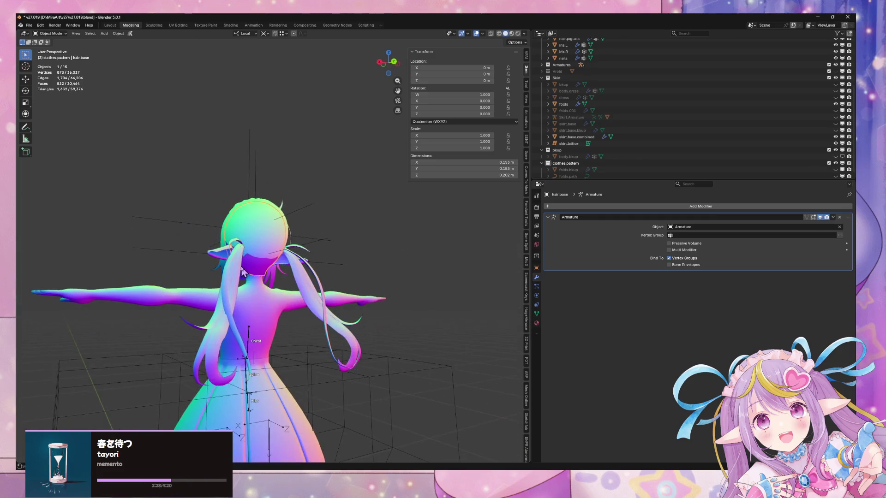
scroll(290, 223, "up", 2)
left_click(307, 195)
left_click(257, 289)
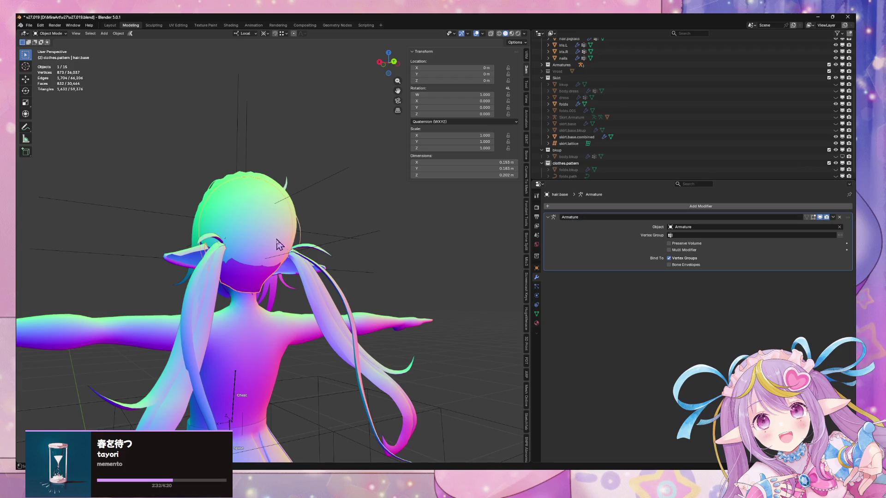
left_click(292, 203)
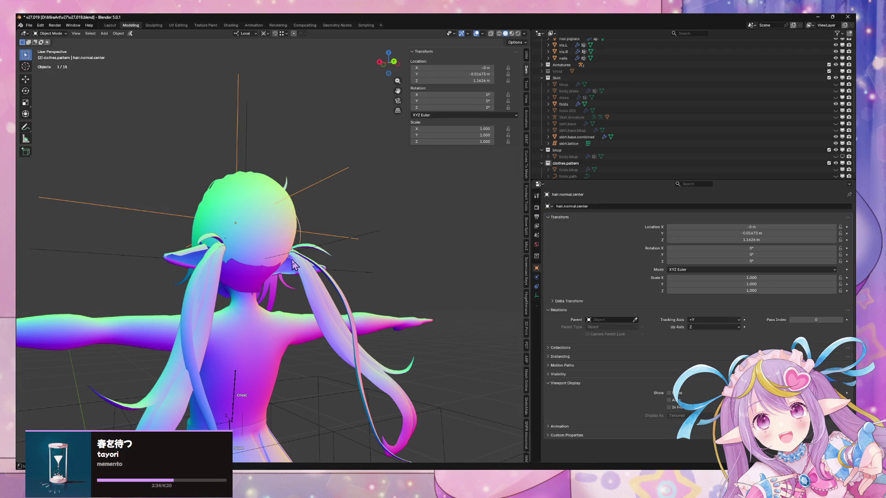
left_click(272, 230)
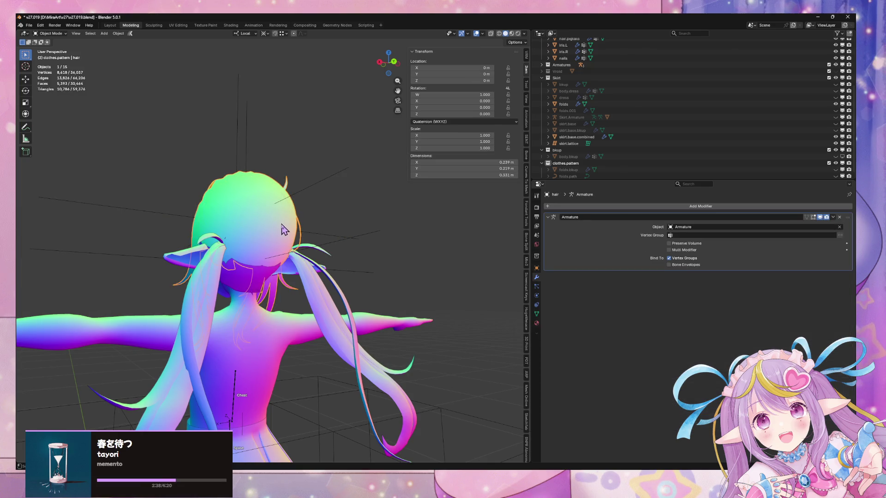
Add a Normal Edit modifier to the hair with hair.normal.center as its target
left_click(598, 207)
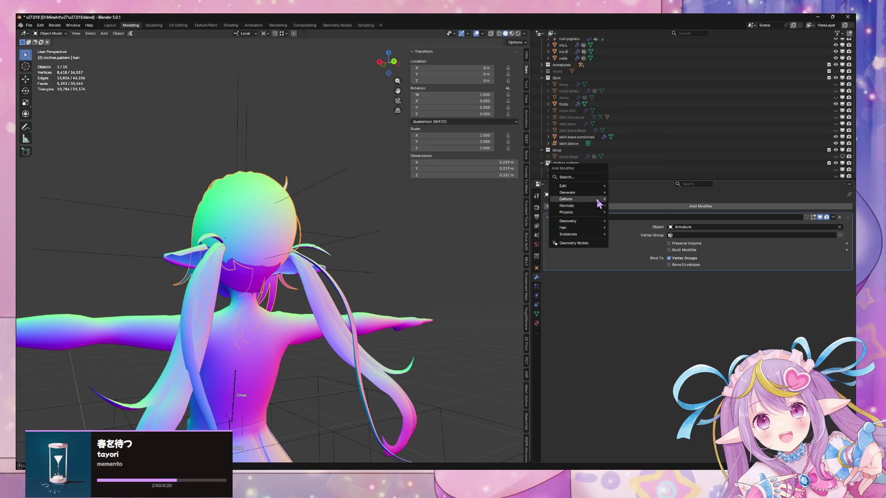
mouse_move(601, 190)
mouse_move(577, 208)
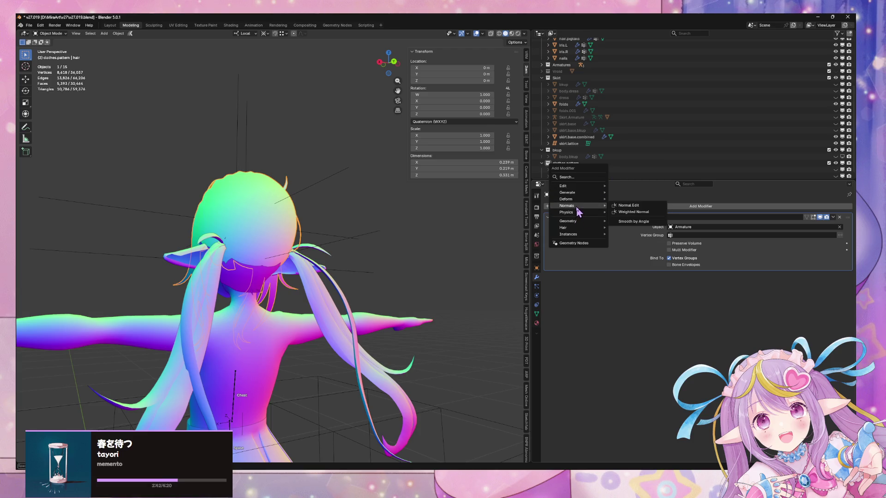
left_click(635, 207)
left_click(696, 294)
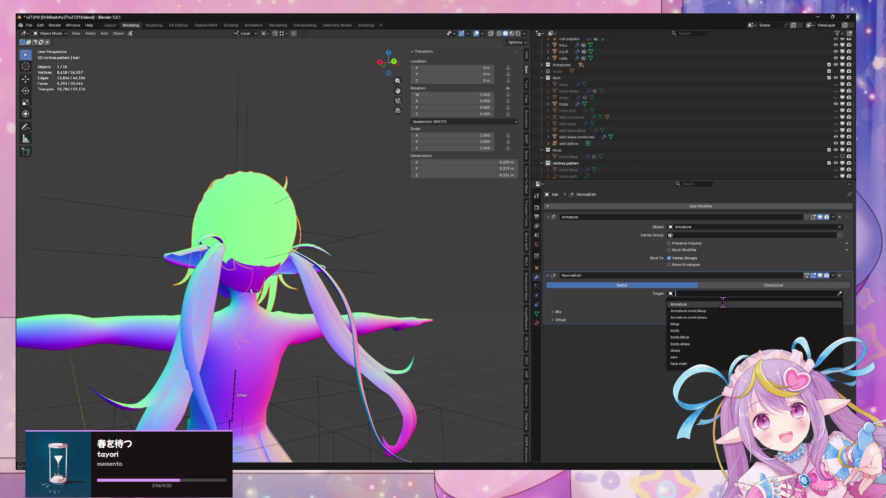
type("center")
key("Down")
key("Return")
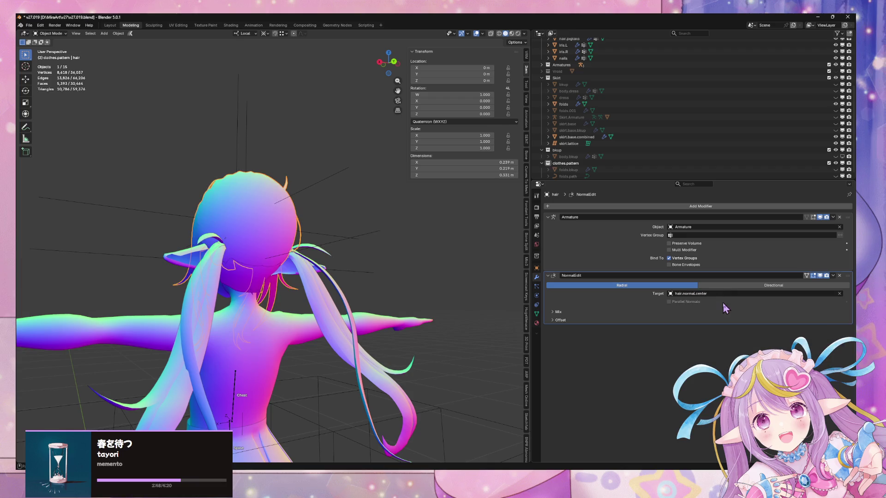
Deselect the hair and orbit to view the character from the front
left_click(370, 246)
middle_click_drag(370, 246, 362, 231)
scroll(364, 236, "up", 6)
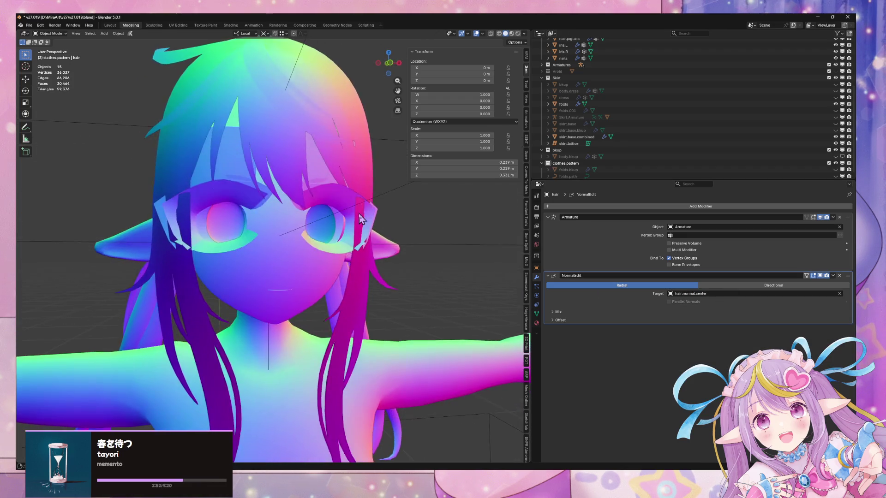
Select face.main and orbit around to the back of the head
left_click(286, 162)
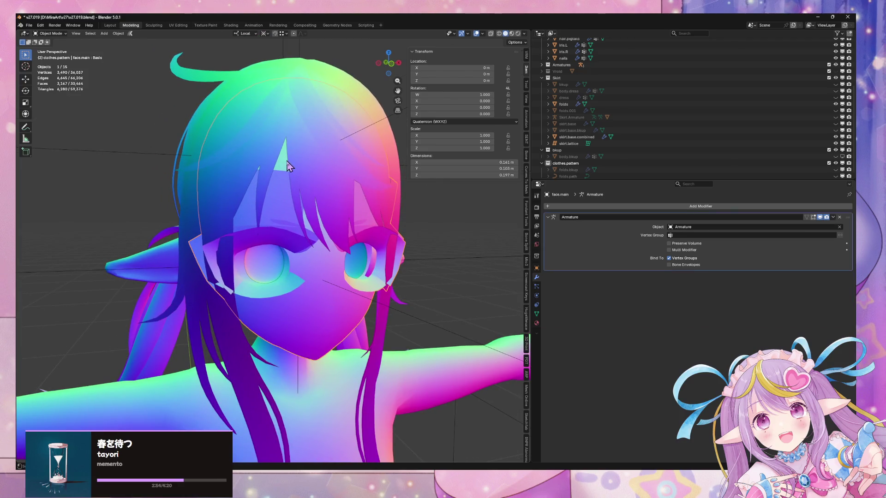
scroll(286, 165, "down", 5)
middle_click_drag(287, 165, 411, 173)
scroll(411, 174, "up", 6)
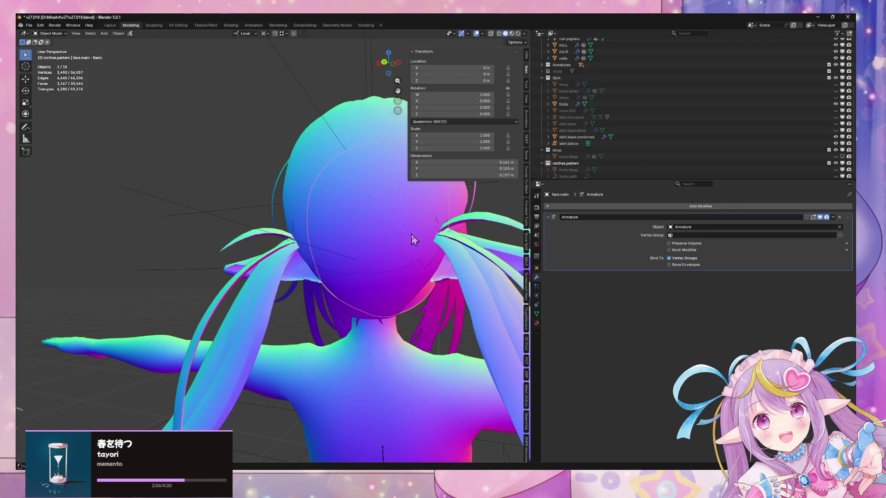
Reselect the hair, move Normal Edit above Armature and apply it
left_click(410, 317)
scroll(409, 317, "down", 4)
middle_click_drag(409, 276, 340, 177)
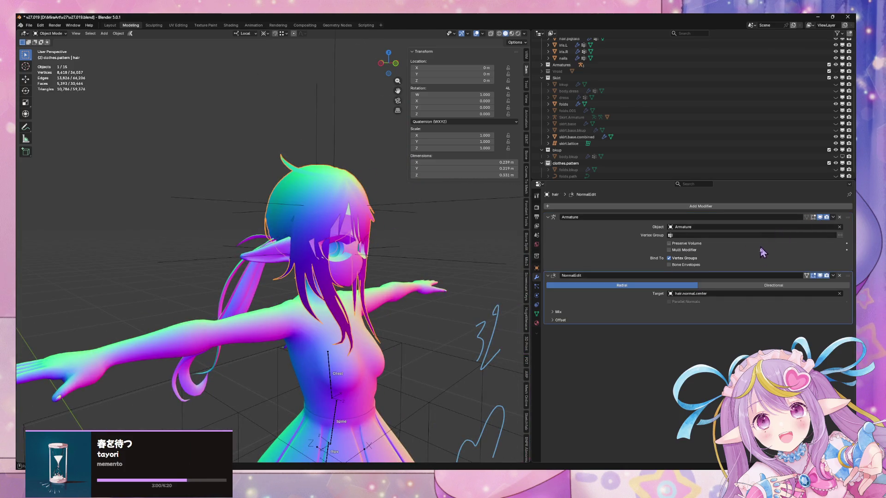
left_click_drag(849, 275, 848, 218)
left_click(833, 217)
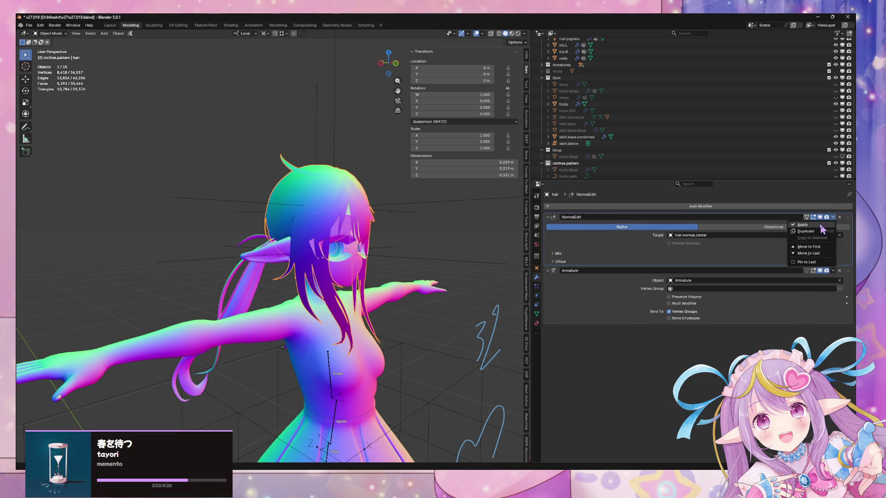
left_click(817, 226)
Check hair.base from the back, then save the file with Ctrl+S
mouse_move(493, 243)
middle_mouse_down()
mouse_move(415, 249)
mouse_move(304, 308)
middle_mouse_up()
left_click(302, 295)
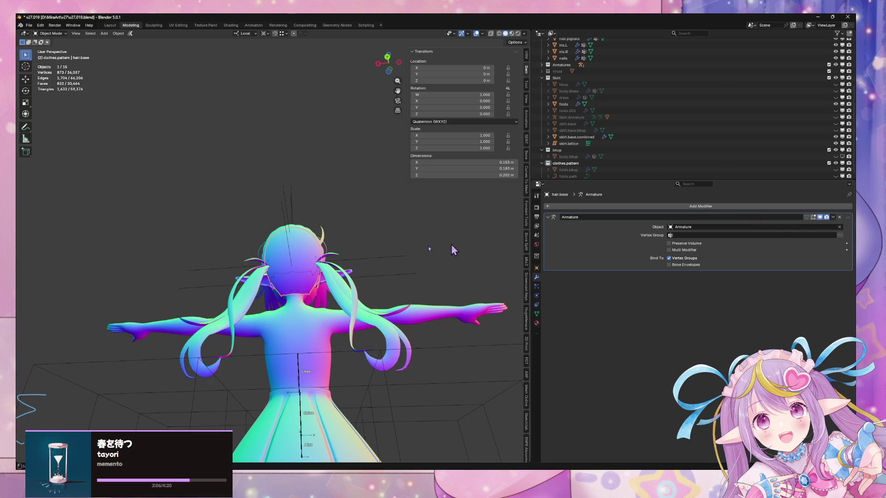
middle_click_drag(453, 247, 300, 287)
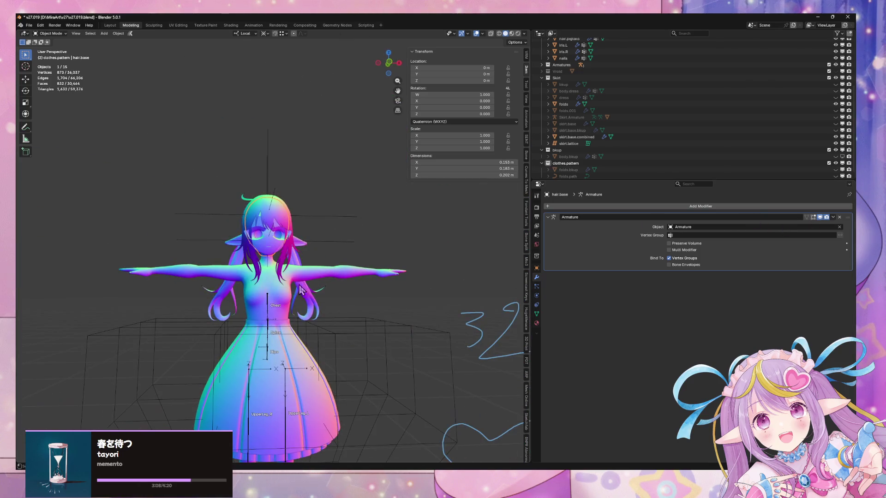
key("ctrl+s")
scroll(304, 236, "up", 5)
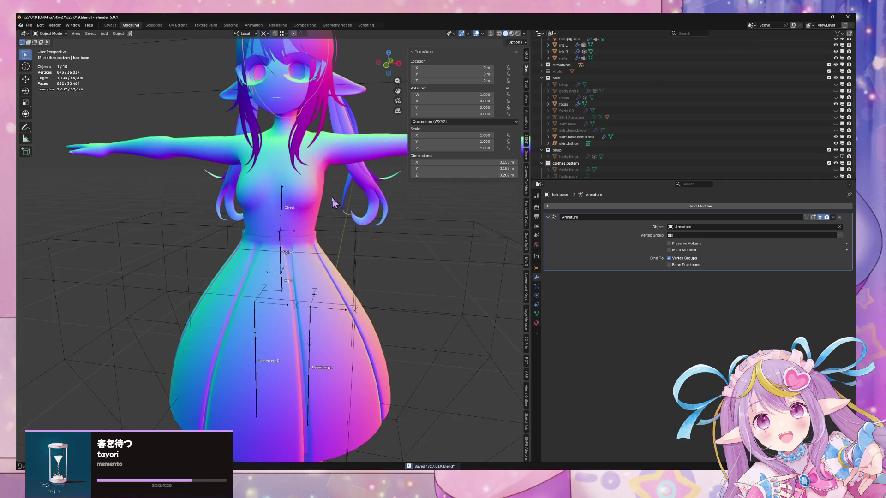
Select the skirt.base.combined mesh, viewing the character from above at an angle
left_click(305, 236)
left_click(310, 242)
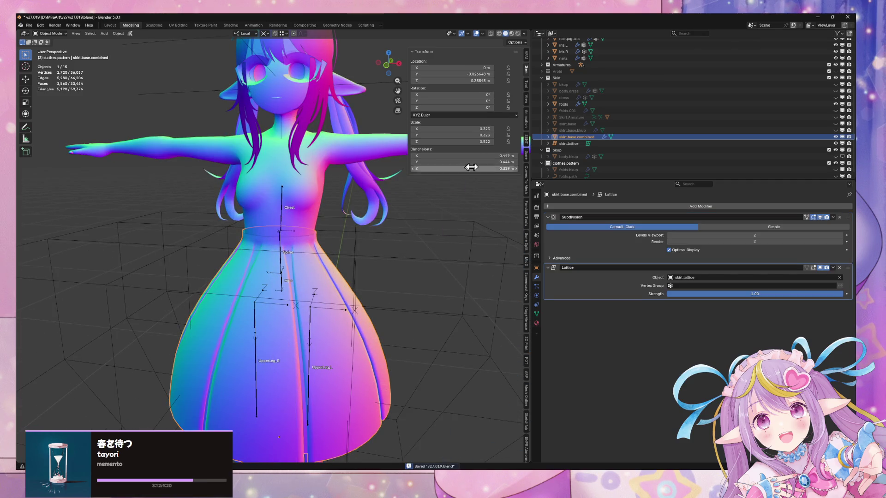
scroll(321, 184, "down", 8)
mouse_move(319, 179)
middle_mouse_down()
mouse_move(337, 161)
mouse_move(394, 204)
mouse_move(340, 202)
mouse_move(381, 201)
middle_mouse_up()
left_click(394, 204)
scroll(395, 199, "up", 5)
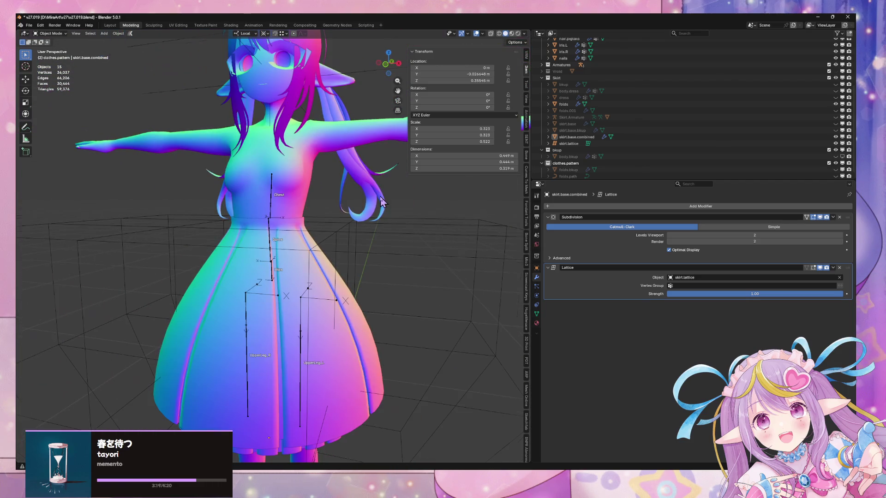
left_click(284, 234)
Enter Edit Mode on the skirt and add a vertex group in Object Data Properties
key("Tab")
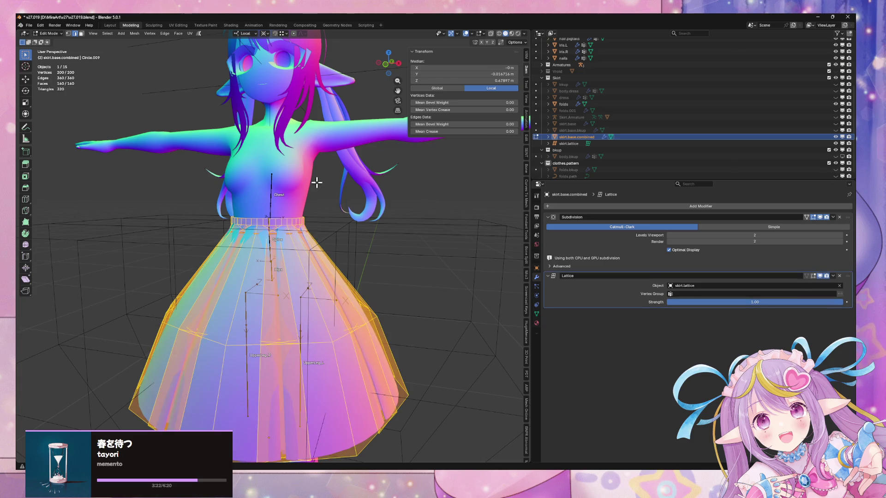
left_click(537, 314)
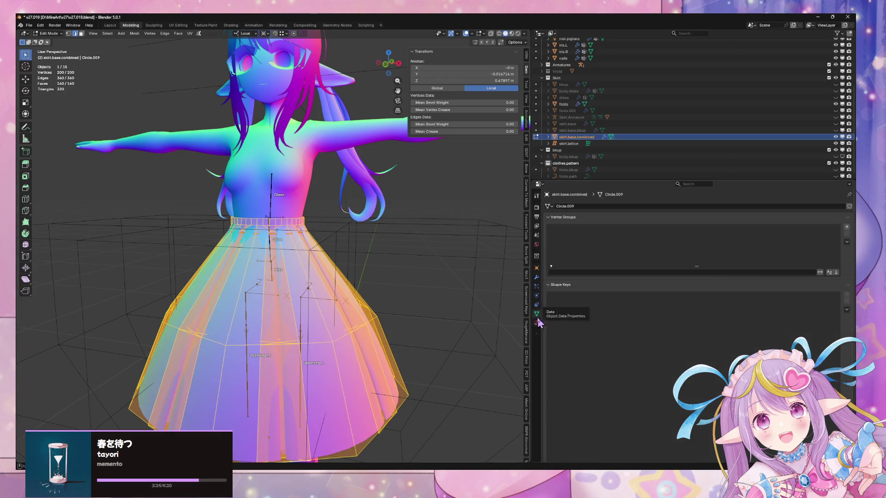
left_click(847, 227)
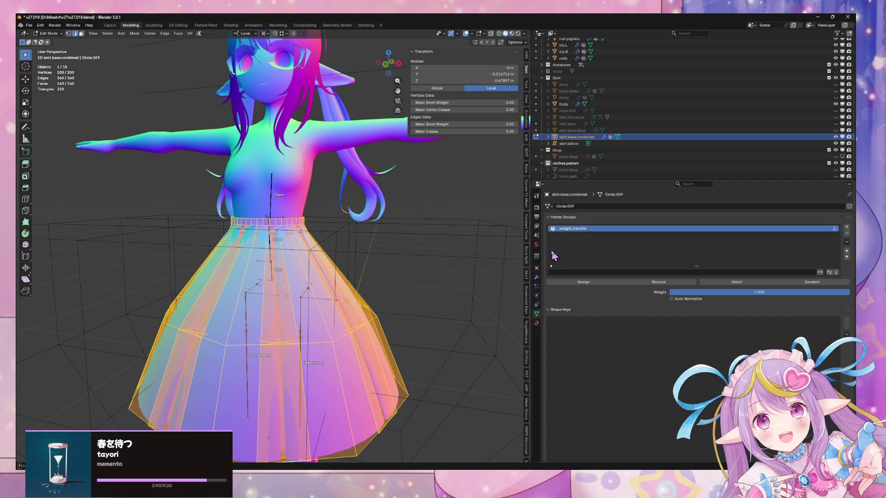
scroll(310, 208, "up", 5)
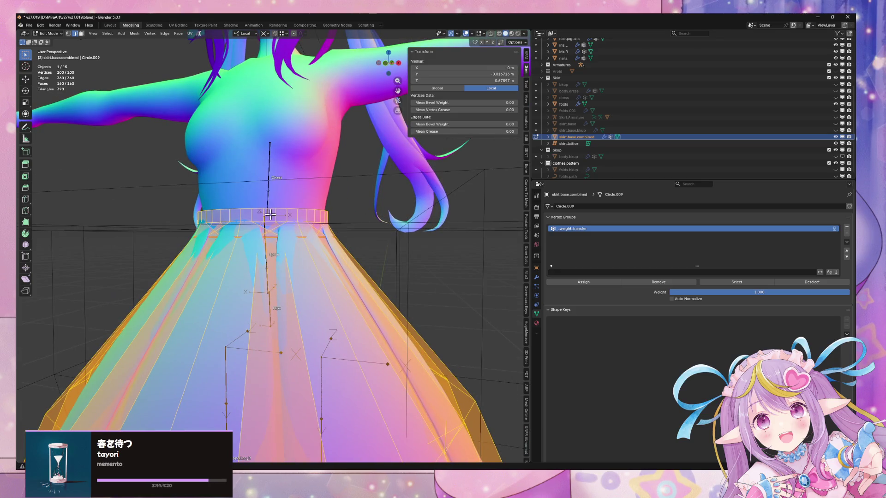
In face select mode, pick the waistband loops and extend the selection to the whole skirt
key("3")
left_click(266, 216, "alt")
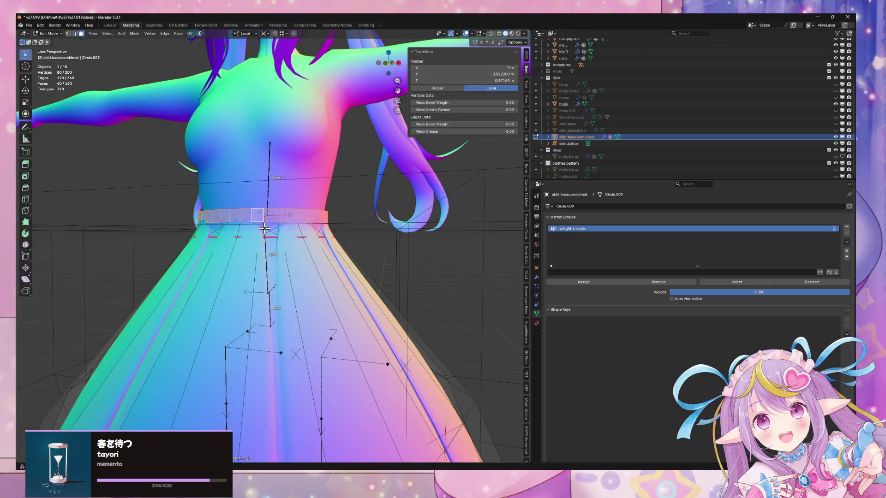
left_click(265, 228, "alt+shift")
key("ctrl+l")
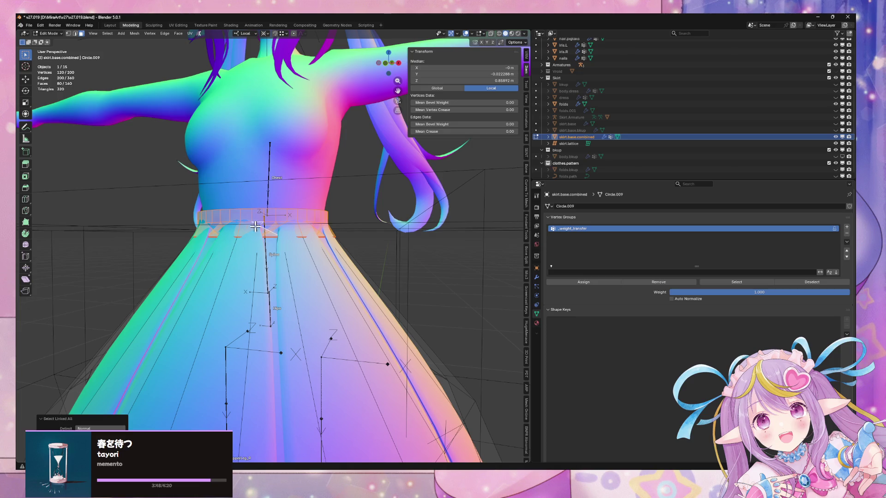
key("a")
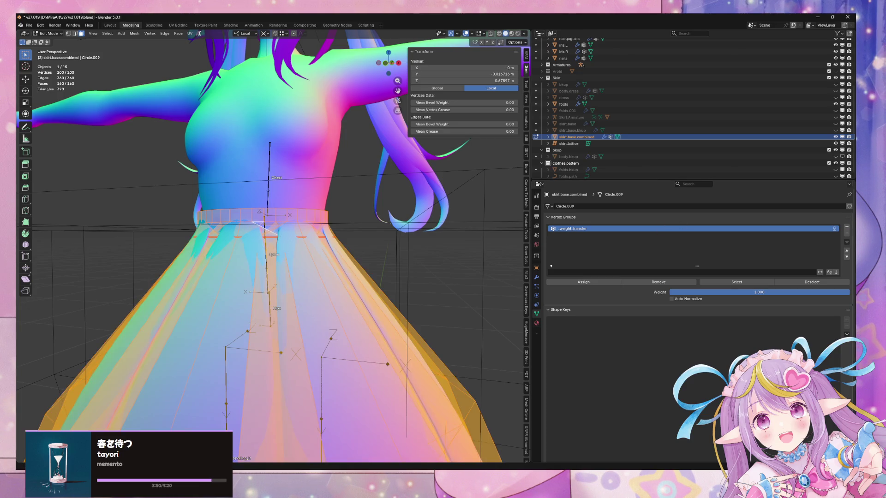
Add a second vertex group named Spine and assign the selected skirt vertices to it
left_click(846, 227)
left_click(566, 271)
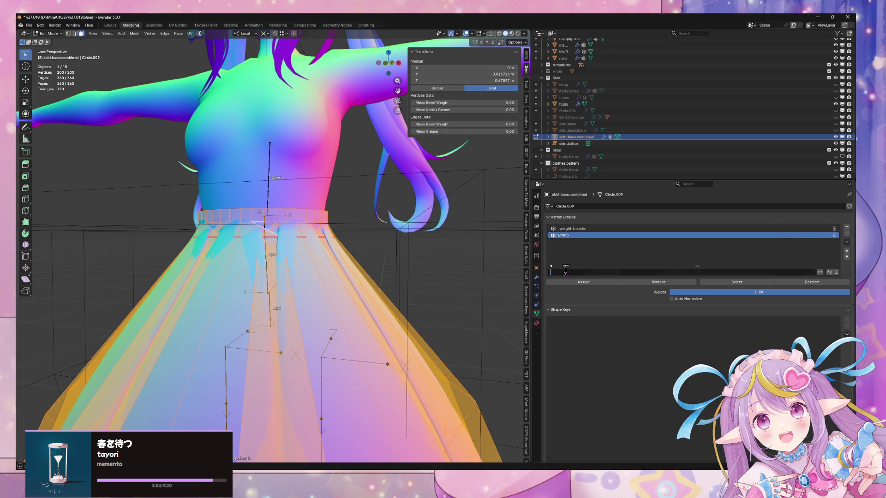
type("Spin")
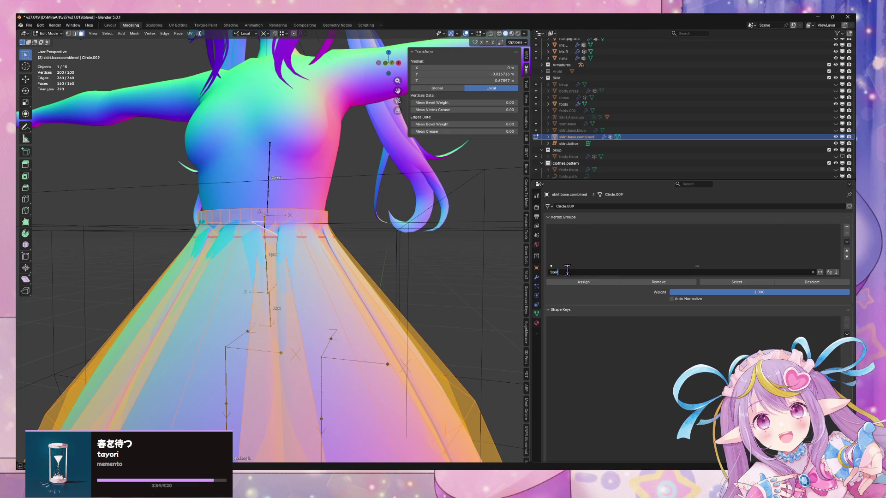
key("Escape")
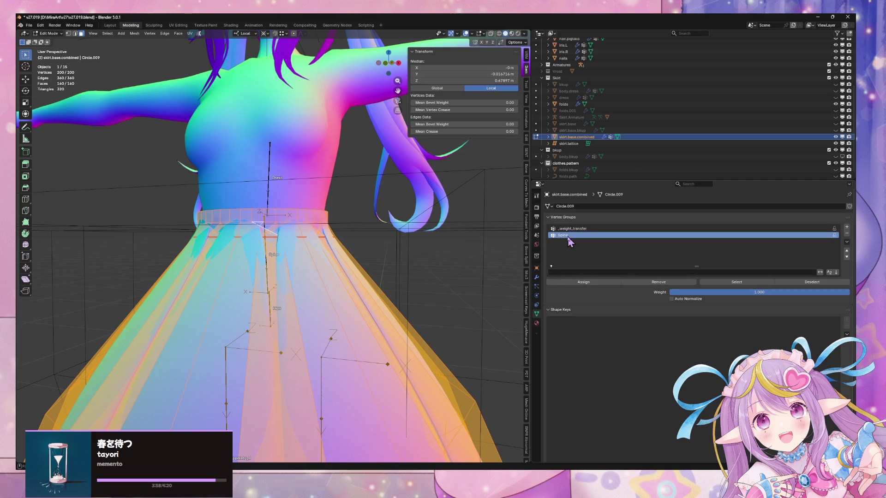
left_click(580, 287)
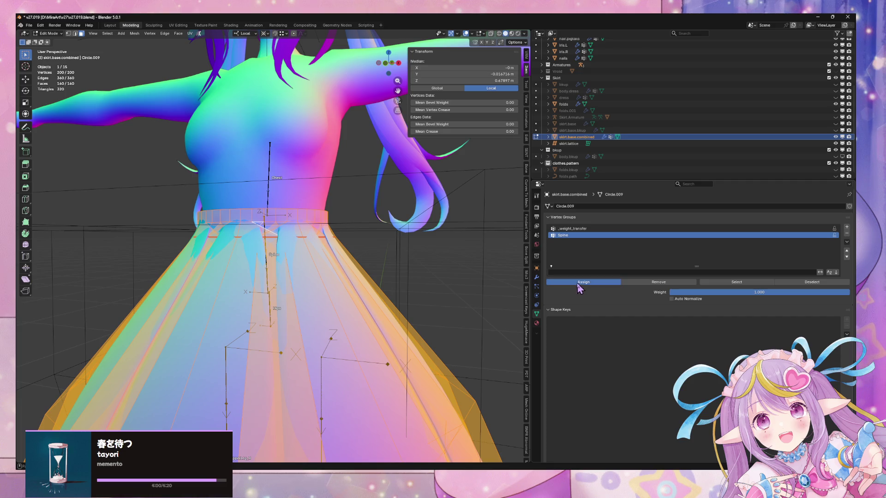
scroll(343, 259, "down", 6)
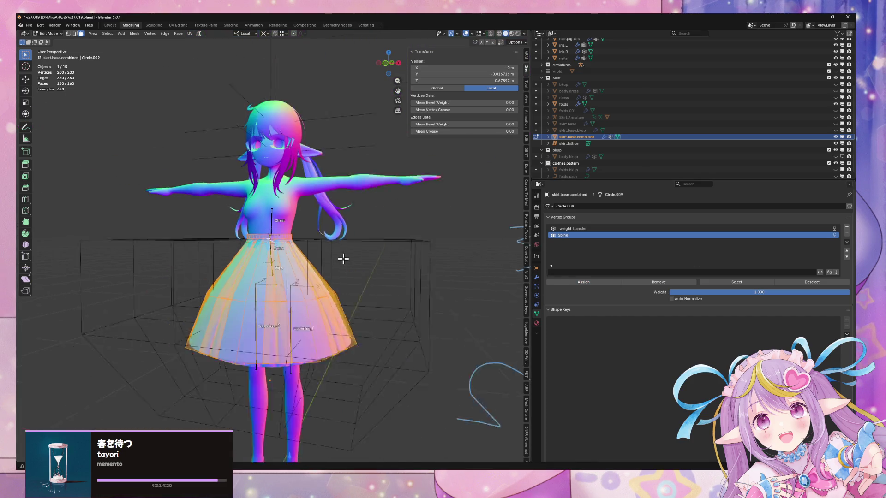
Insert an edge loop near the skirt's waistband and grow the selection around it
scroll(343, 259, "up", 5)
scroll(346, 257, "down", 5)
key("Tab")
scroll(308, 223, "up", 5)
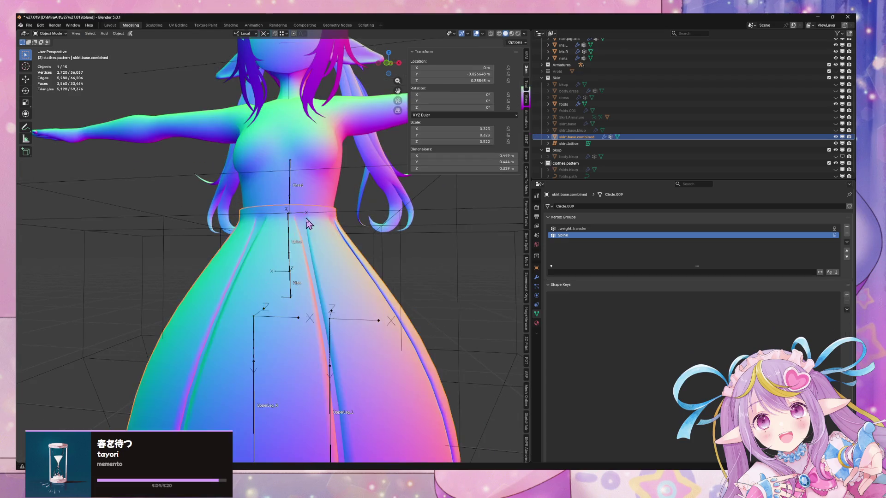
key("Tab")
key("ctrl+l")
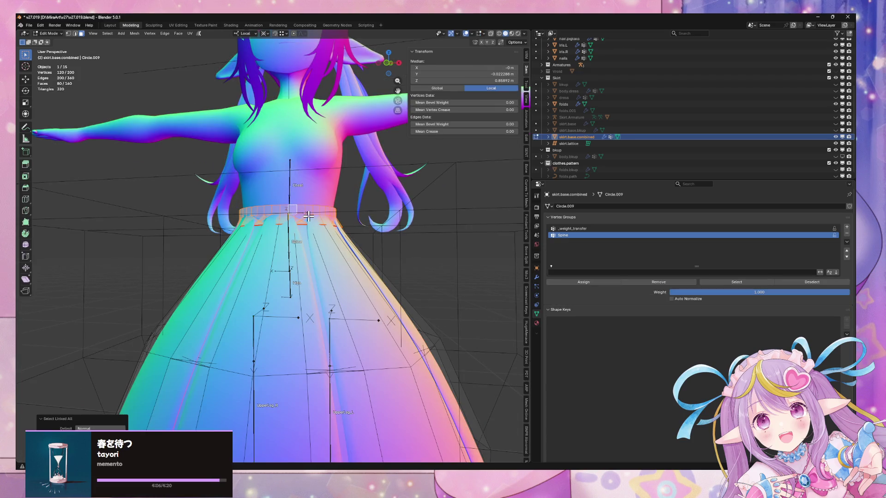
key("ctrl+r")
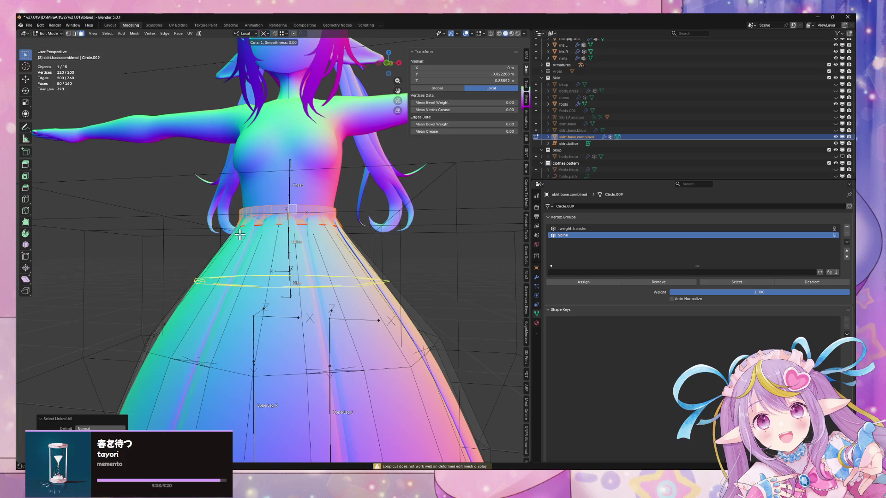
left_click(240, 235)
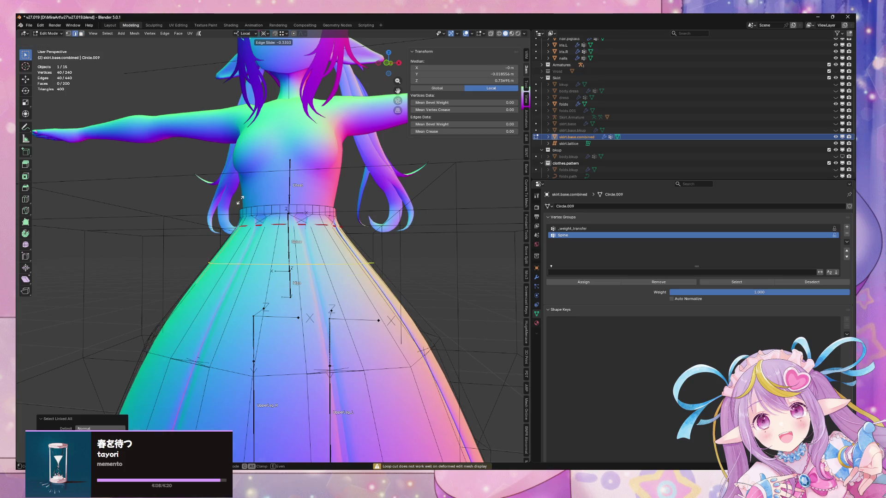
left_click(229, 153)
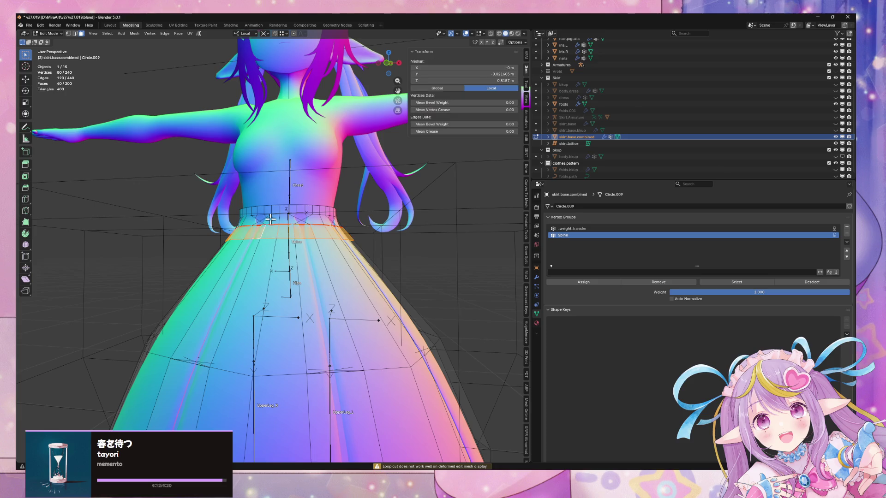
key("ctrl+KP_Add")
key("ctrl+KP_Add")
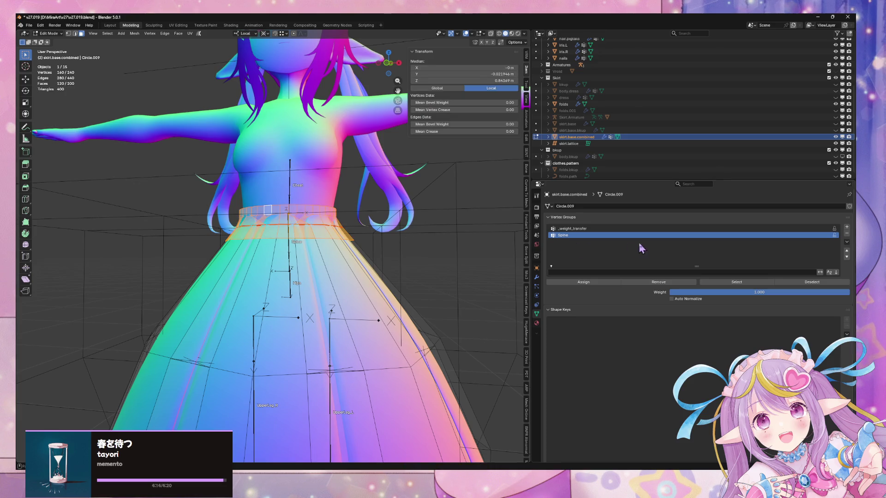
mouse_move(415, 227)
middle_mouse_down()
mouse_move(372, 245)
mouse_move(415, 240)
mouse_move(397, 231)
mouse_move(425, 211)
mouse_move(409, 223)
mouse_move(299, 221)
mouse_move(415, 222)
mouse_move(388, 226)
mouse_move(332, 360)
middle_mouse_up()
Make _weight_transfer the active group, return to Object Mode and select the folds ruffle
left_click(572, 229)
left_click(583, 282)
key("Tab")
left_click(436, 254)
scroll(401, 217, "down", 4)
scroll(383, 229, "up", 4)
left_click(313, 410)
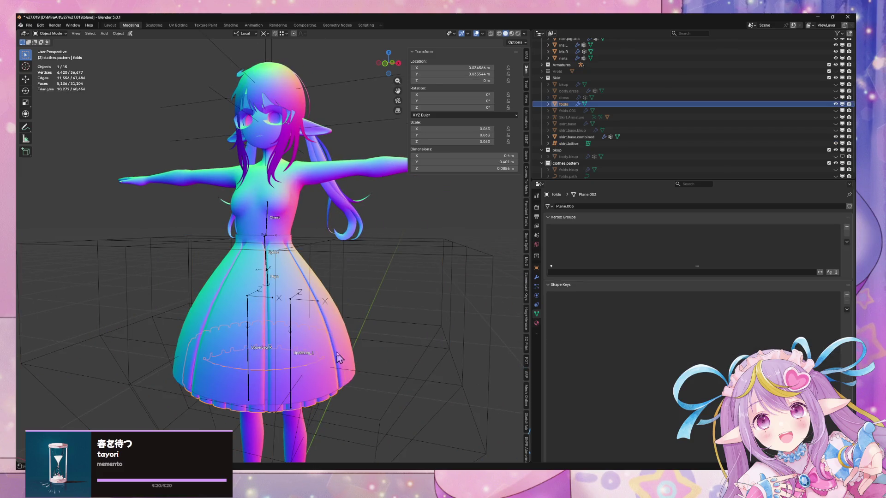
Add an Armature modifier to the folds ruffle with Armature as its object
left_click(311, 327)
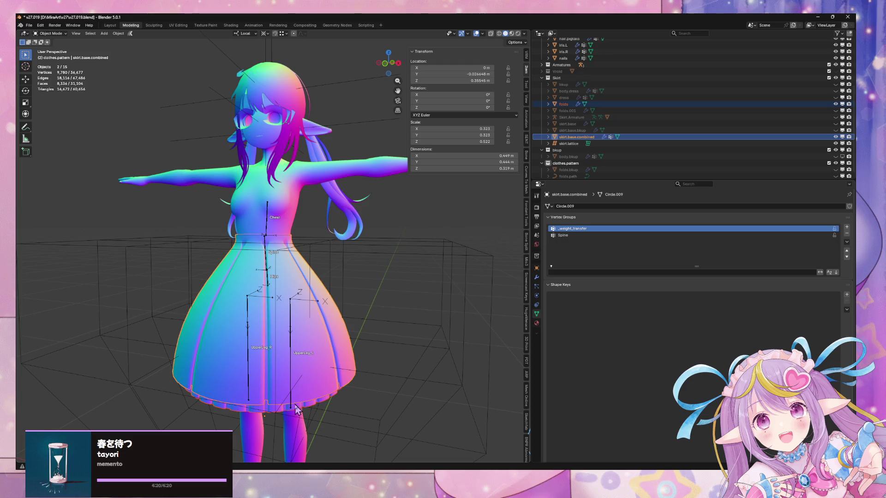
left_click(536, 278)
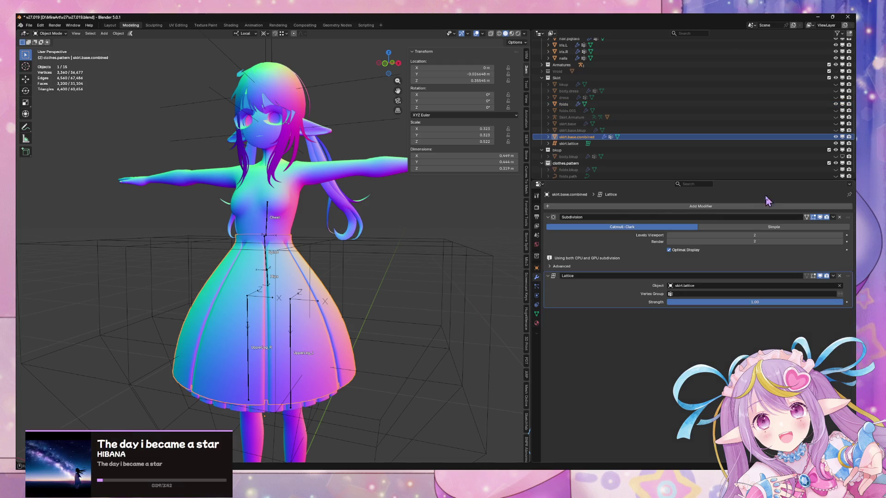
middle_click_drag(347, 358, 357, 291)
left_click(336, 333)
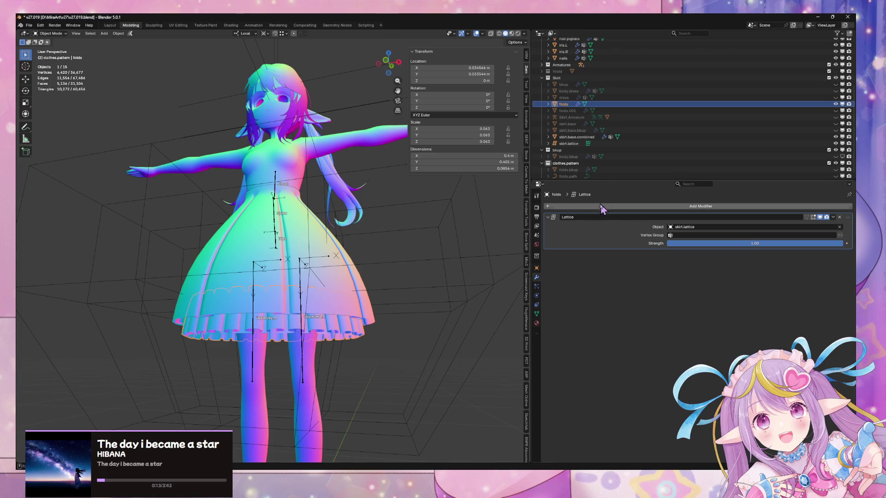
left_click(583, 206)
mouse_move(587, 200)
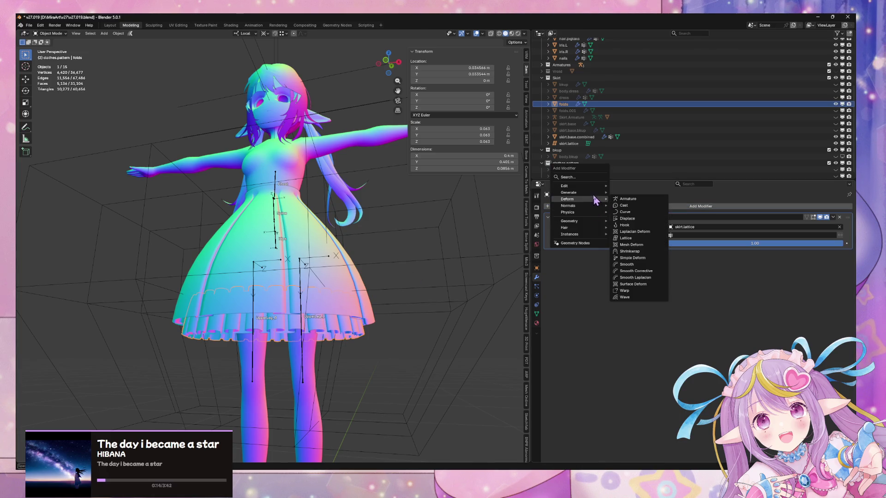
left_click(627, 199)
left_click(717, 265)
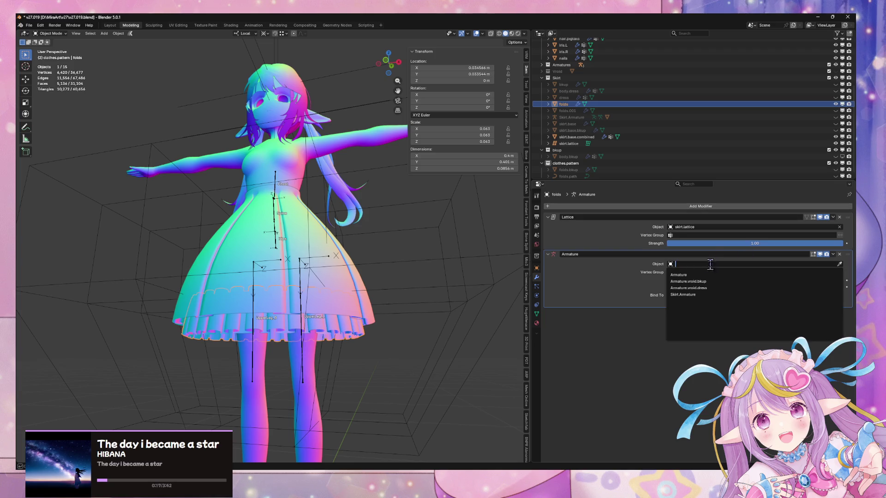
left_click(672, 274)
Add an Armature modifier to skirt.base.combined with Armature as its object
left_click(334, 257)
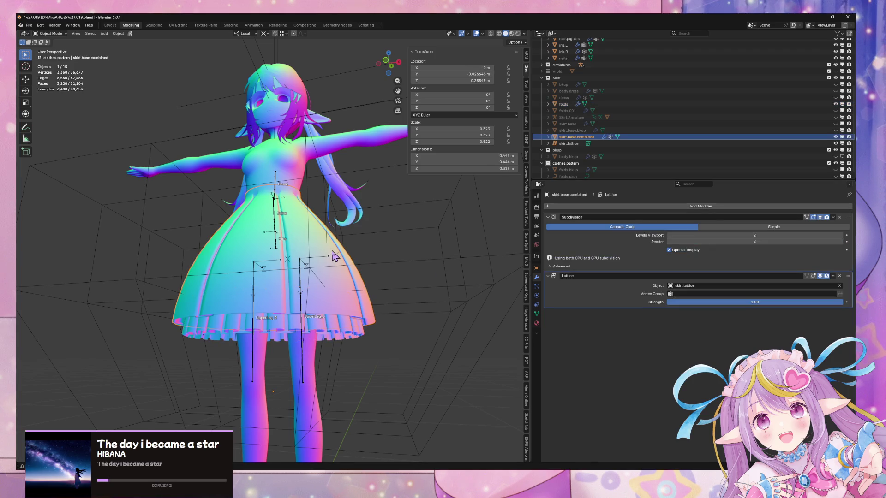
left_click(601, 209)
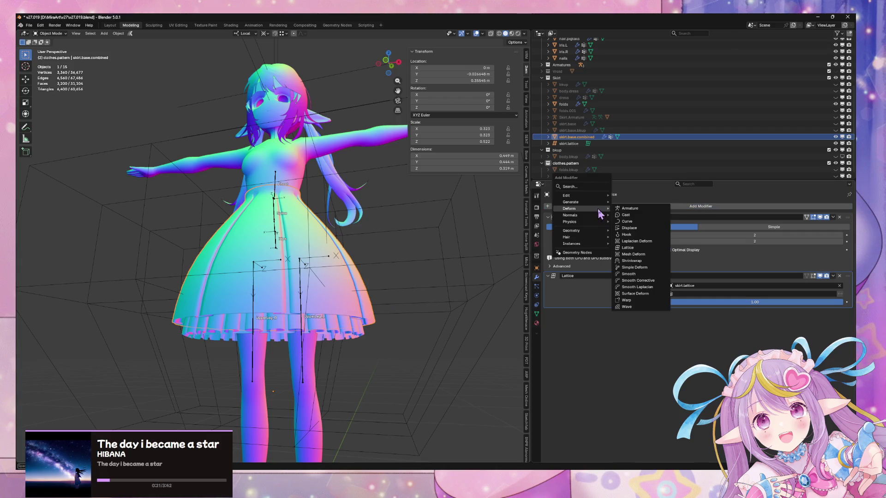
mouse_move(577, 212)
left_click(630, 208)
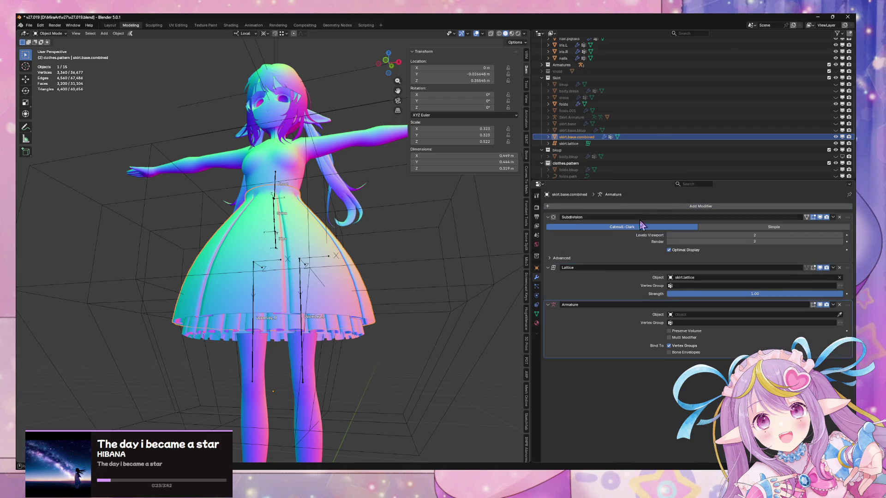
left_click(687, 315)
left_click(687, 325)
mouse_move(378, 198)
middle_mouse_down()
mouse_move(397, 227)
mouse_move(401, 192)
middle_mouse_up()
left_click(397, 227)
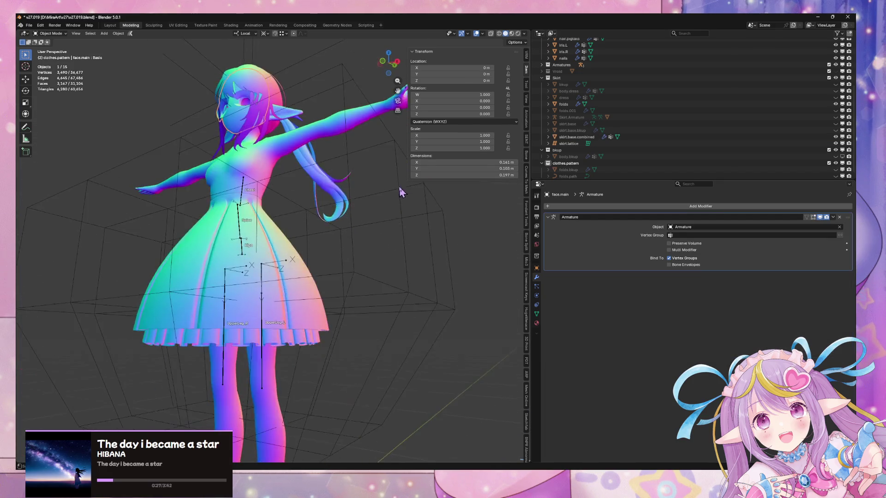
Alternate between the folds ruffle and skirt.base.combined to compare their modifier stacks
left_click(314, 321)
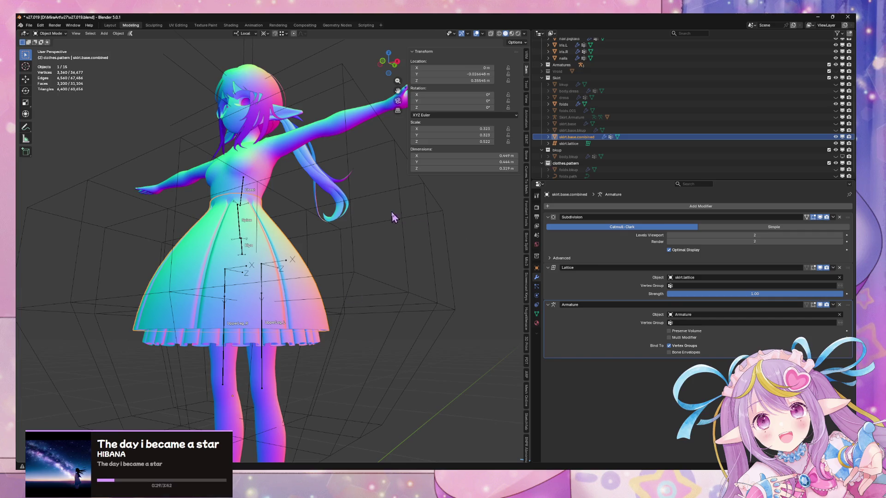
left_click(290, 339)
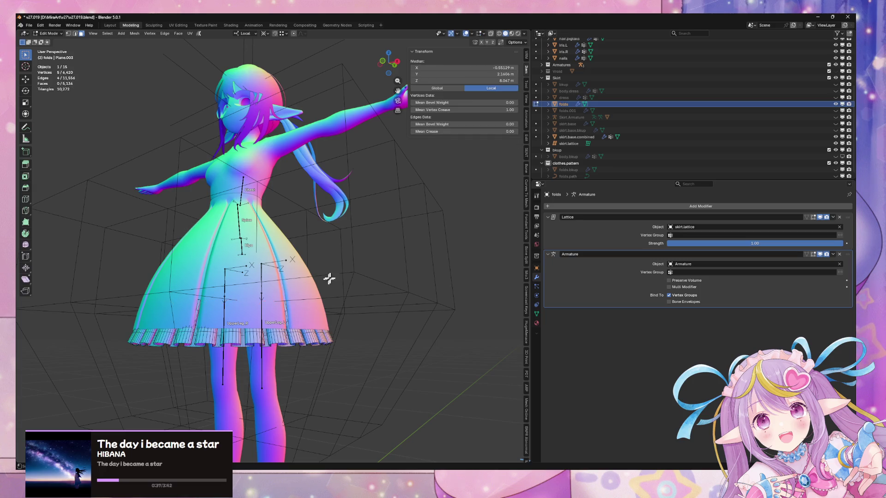
mouse_move(329, 278)
middle_mouse_down()
mouse_move(355, 245)
mouse_move(381, 251)
mouse_move(375, 271)
mouse_move(393, 284)
mouse_move(458, 289)
mouse_move(344, 263)
mouse_move(374, 274)
mouse_move(359, 211)
mouse_move(345, 316)
middle_mouse_up()
left_click(309, 319)
scroll(352, 263, "up", 5)
scroll(351, 232, "up", 3)
left_click(345, 316)
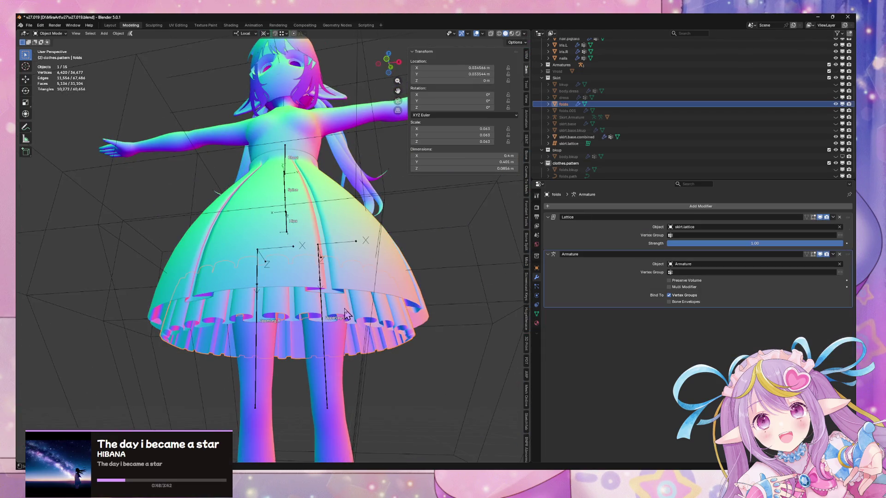
left_click(350, 283)
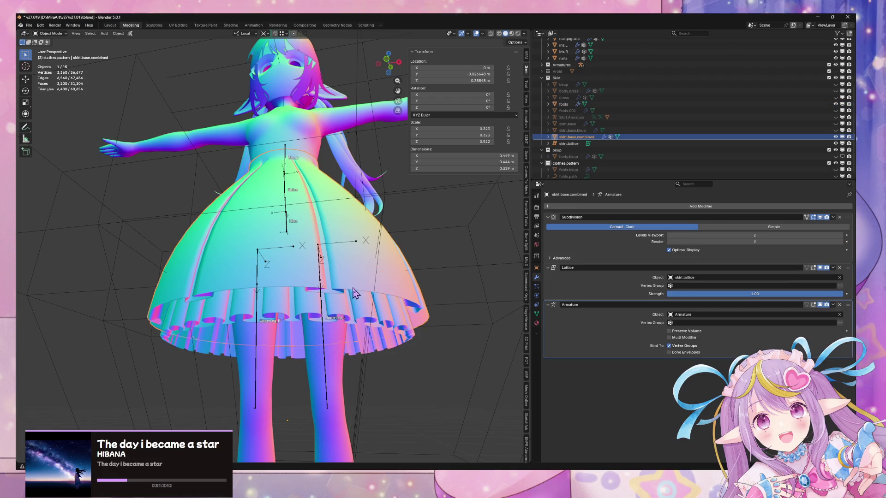
left_click(347, 315)
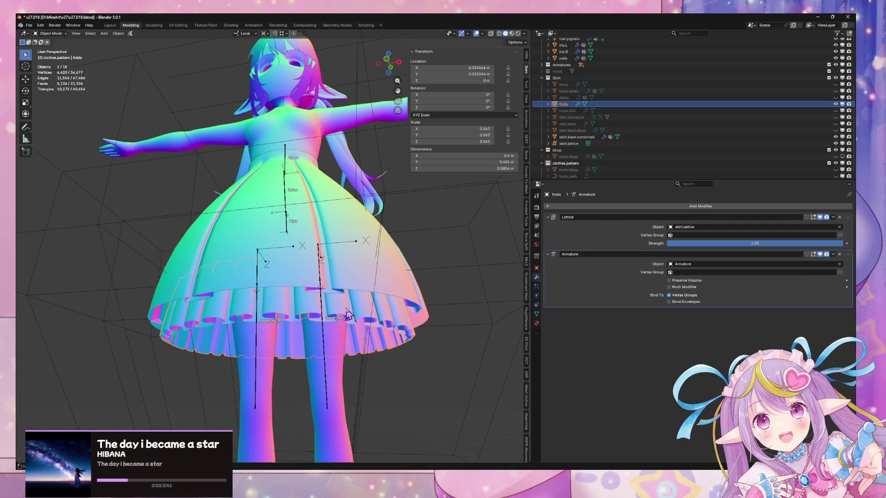
left_click(358, 274)
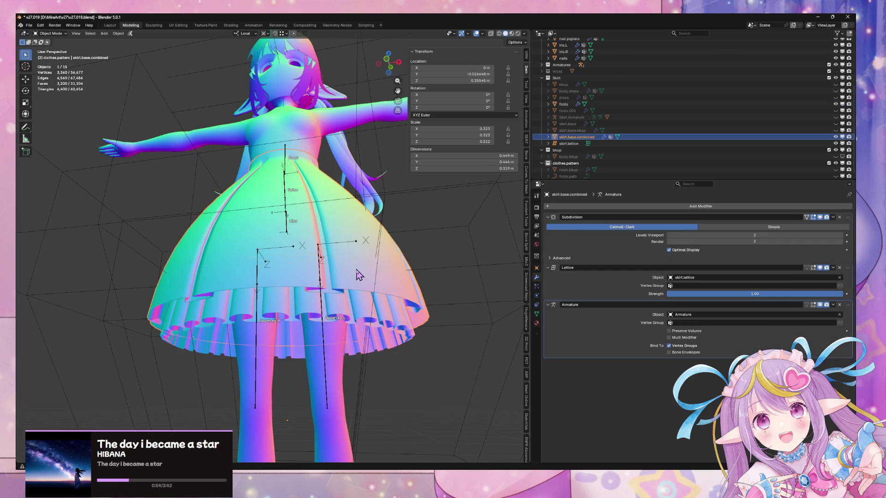
left_click(359, 315)
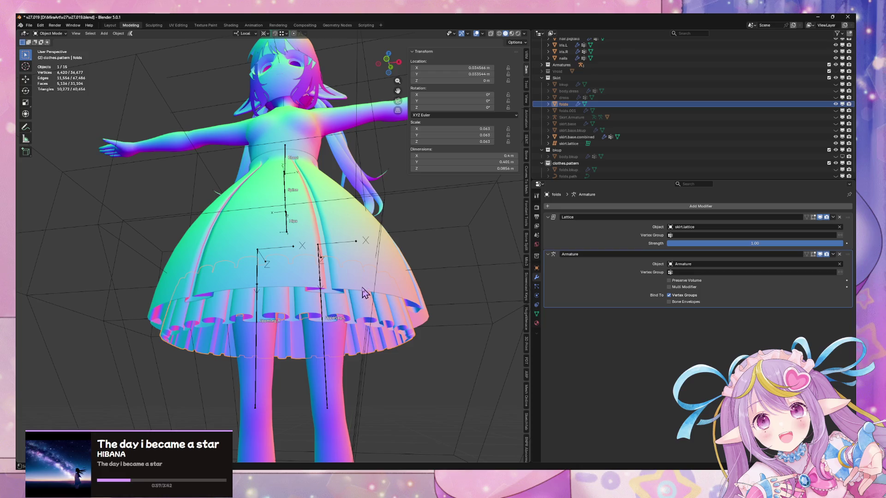
left_click(362, 289)
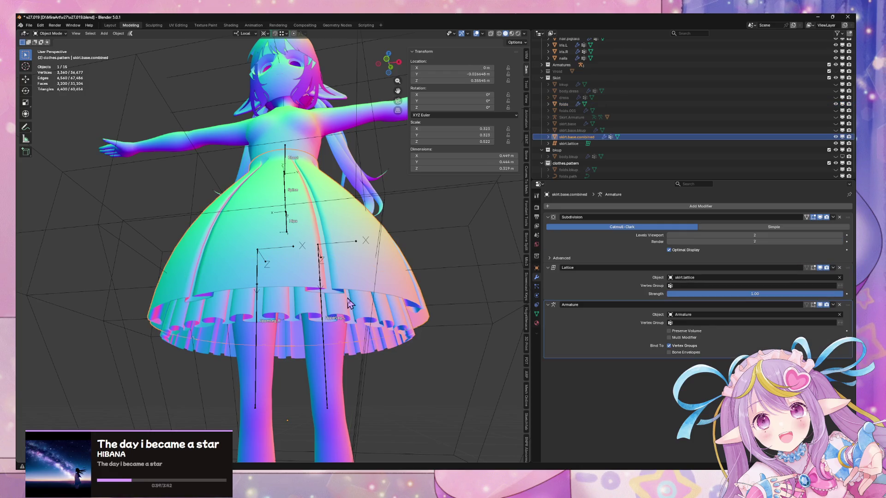
Set the skirt's viewport subdivision Levels to 1, then delete the folds ruffle
left_click(670, 236)
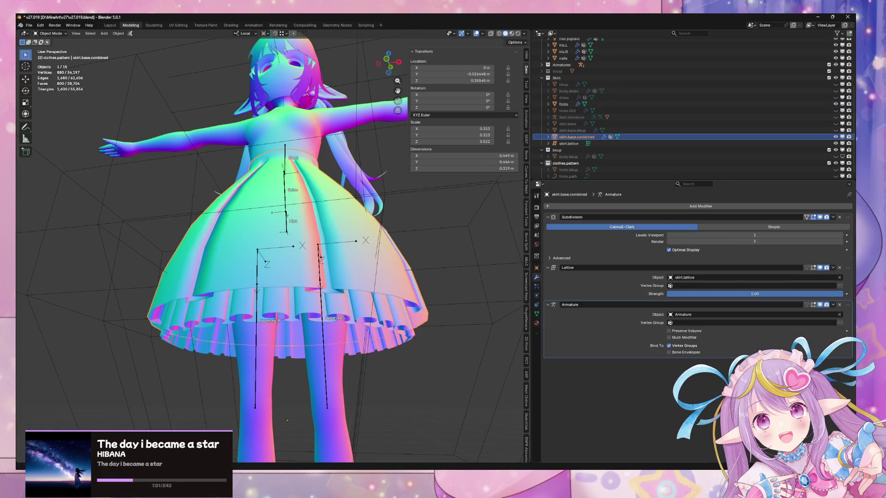
left_click(362, 319)
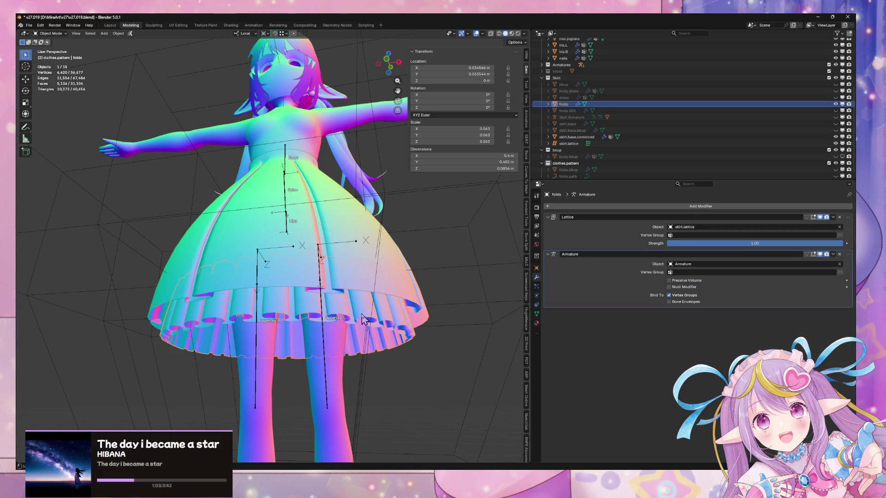
left_click(362, 271, "shift")
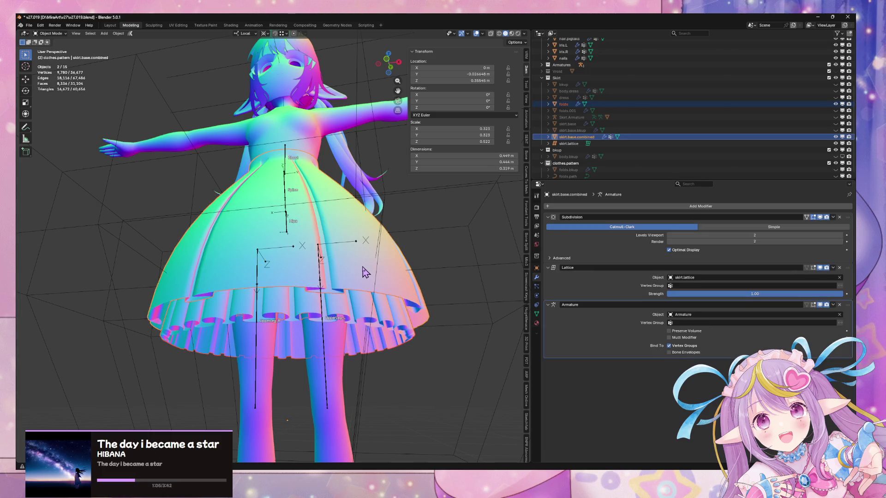
key("Delete")
mouse_move(365, 272)
middle_mouse_down()
mouse_move(393, 267)
mouse_move(393, 253)
mouse_move(389, 268)
mouse_move(380, 263)
mouse_move(408, 242)
mouse_move(309, 260)
mouse_move(318, 240)
mouse_move(314, 264)
mouse_move(337, 278)
middle_mouse_up()
key("Tab")
key("Tab")
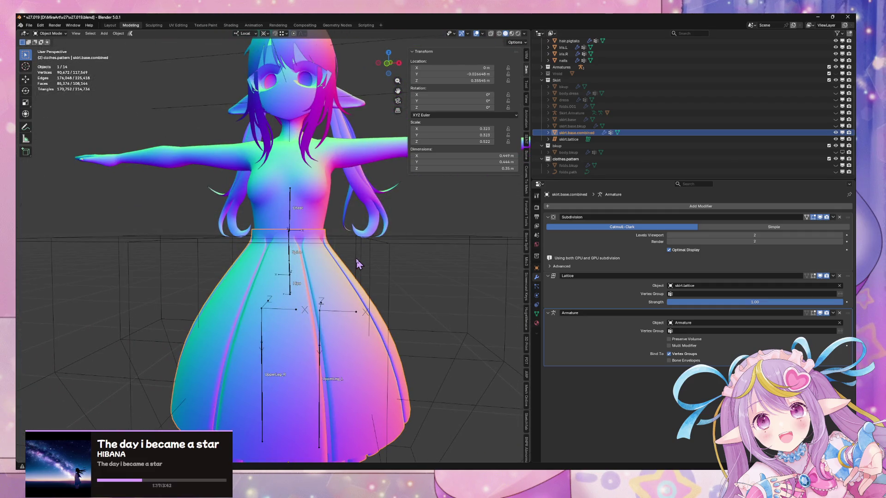
Undo the deletion to bring back the folds ruffle
left_click(359, 273)
left_click(355, 269)
left_click(356, 263)
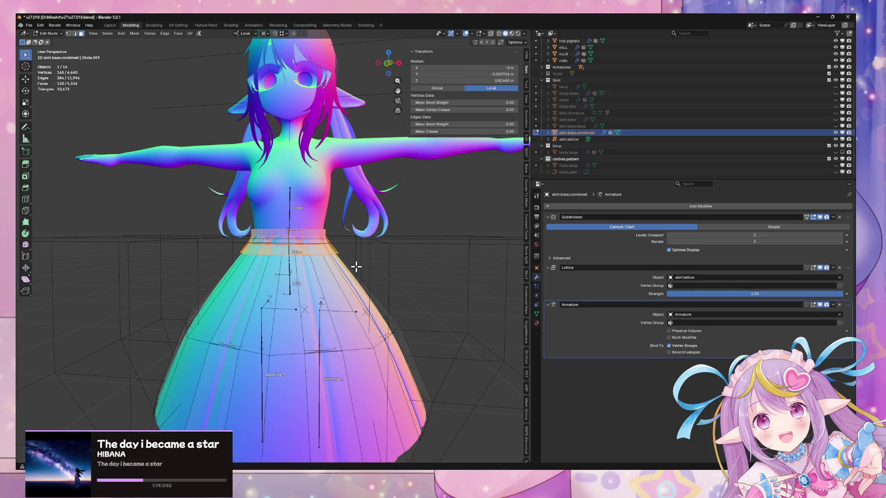
left_click(356, 263)
middle_click_drag(386, 303, 375, 276)
key("ctrl+z")
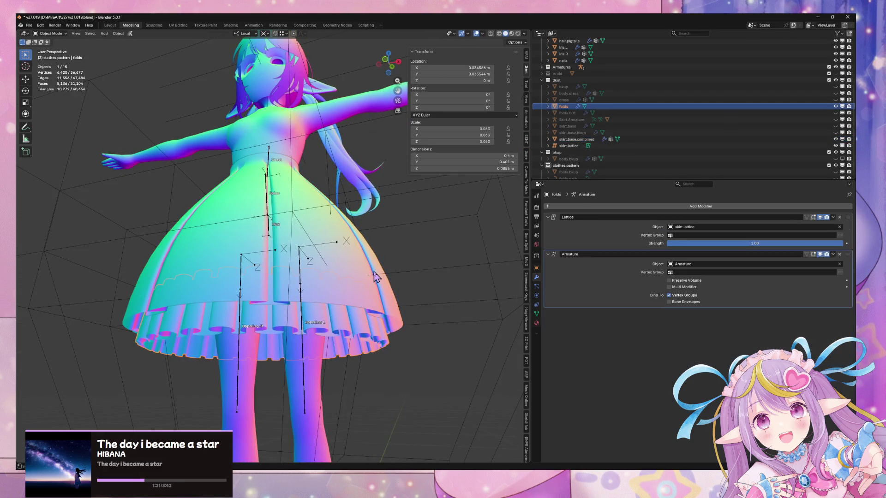
Remove the Subdivision modifier from skirt.base.combined
key("ctrl+1")
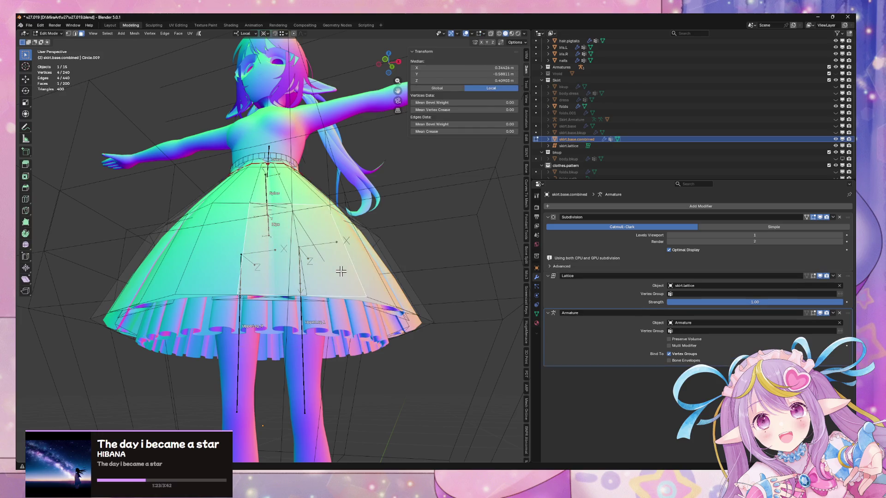
left_click(839, 235)
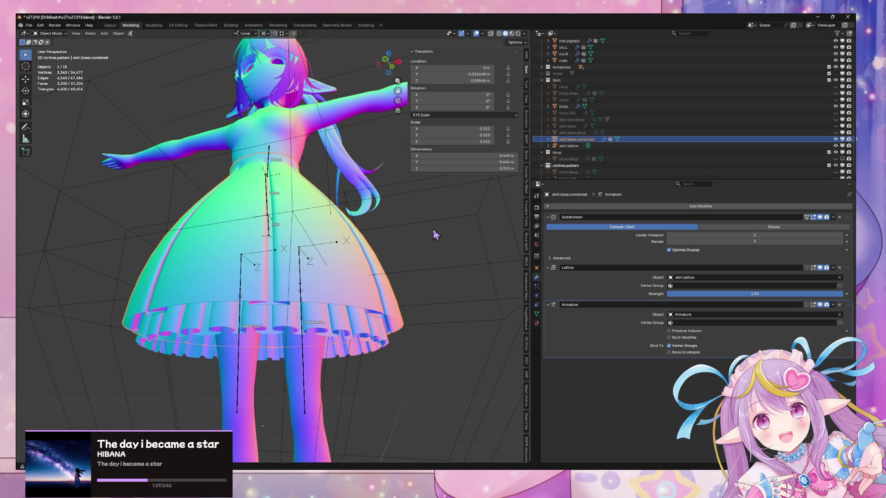
middle_click_drag(433, 229, 387, 277)
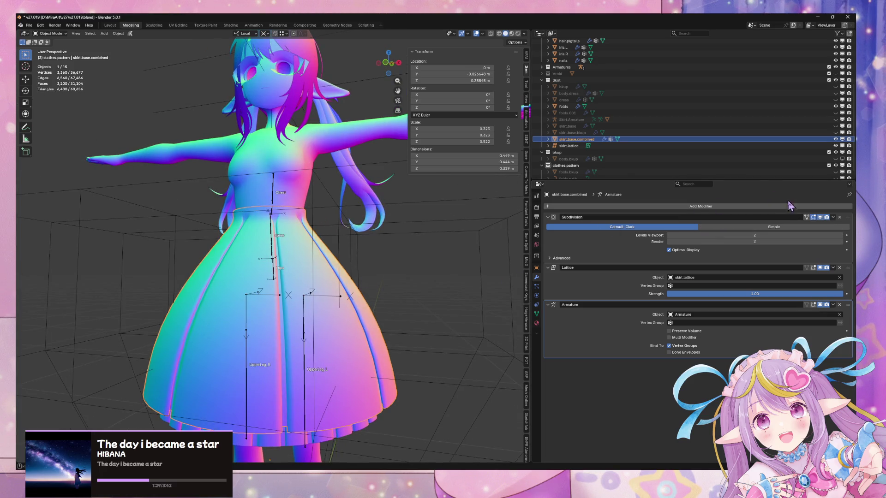
left_click(833, 217)
left_click(793, 238)
Join the folds ruffle into skirt.base.combined with Ctrl+J and reselect the merged skirt
mouse_move(404, 306)
middle_mouse_down()
mouse_move(402, 274)
mouse_move(354, 275)
middle_mouse_up()
left_click(383, 277)
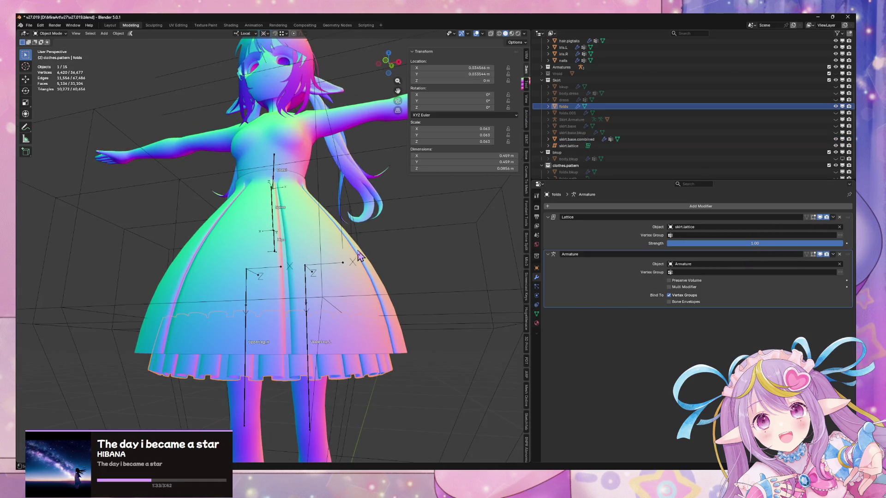
left_click(358, 253)
key("ctrl+j")
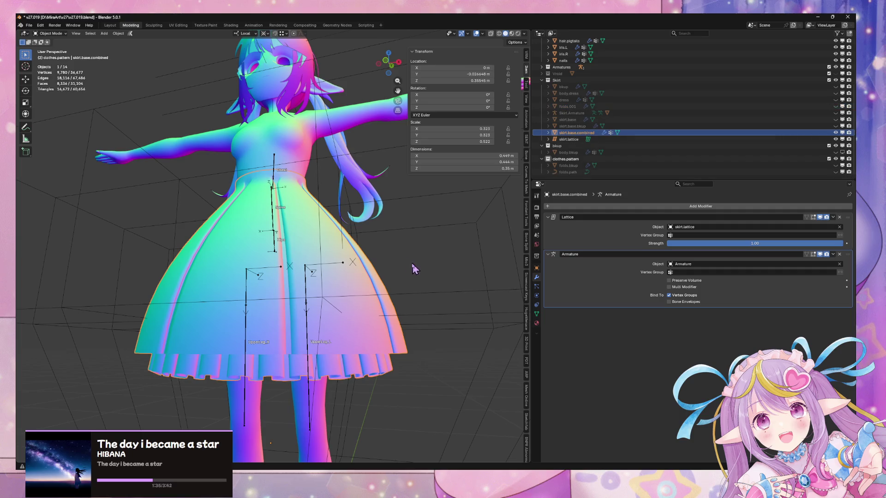
key("Tab")
key("Tab")
left_click(438, 267)
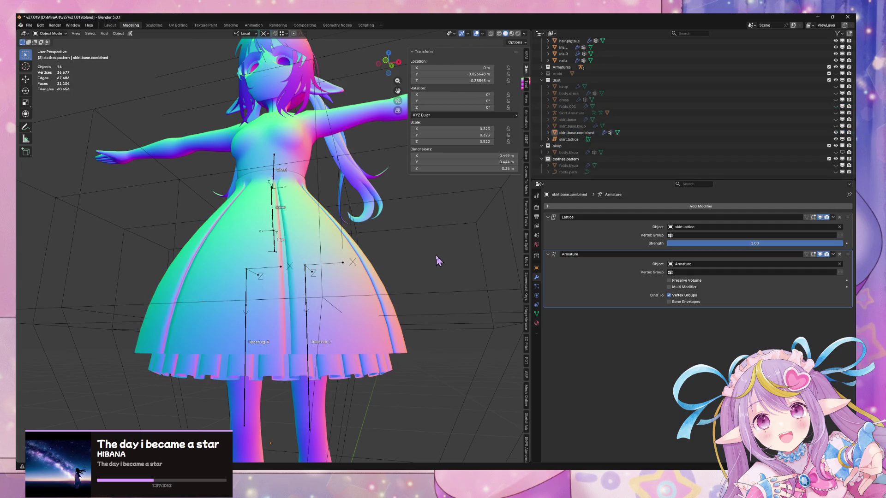
mouse_move(437, 267)
middle_mouse_down()
mouse_move(442, 286)
mouse_move(430, 245)
mouse_move(418, 252)
middle_mouse_up()
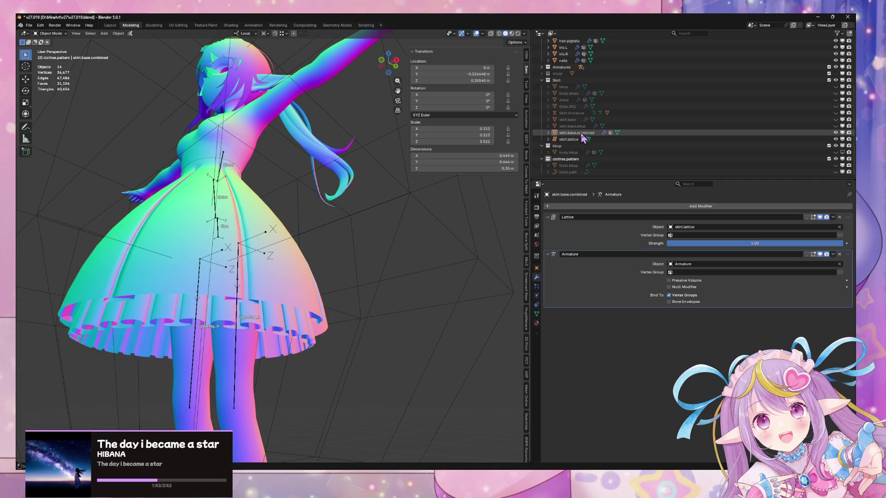
mouse_move(323, 203)
middle_mouse_down()
mouse_move(319, 217)
mouse_move(350, 325)
mouse_move(360, 277)
mouse_move(415, 295)
mouse_move(429, 247)
middle_mouse_up()
left_click(351, 324)
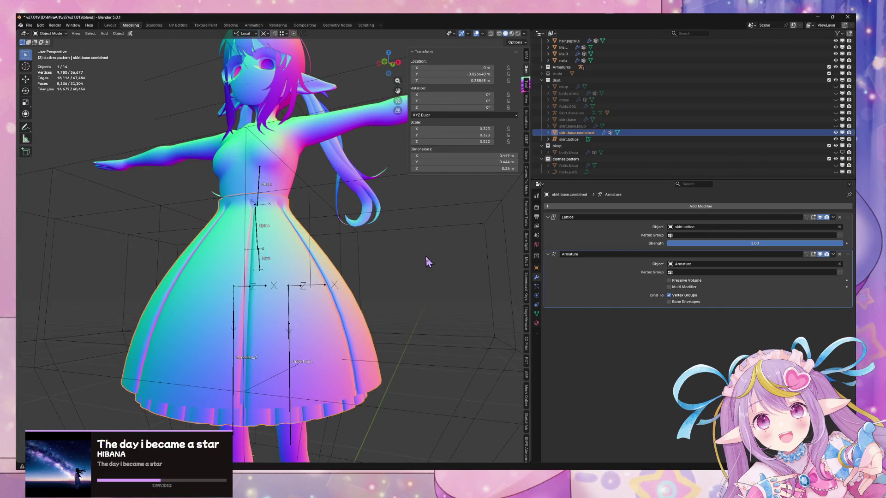
In Edit Mode, assign all the skirt's vertices to the Spine vertex group
key("Tab")
left_click(536, 314)
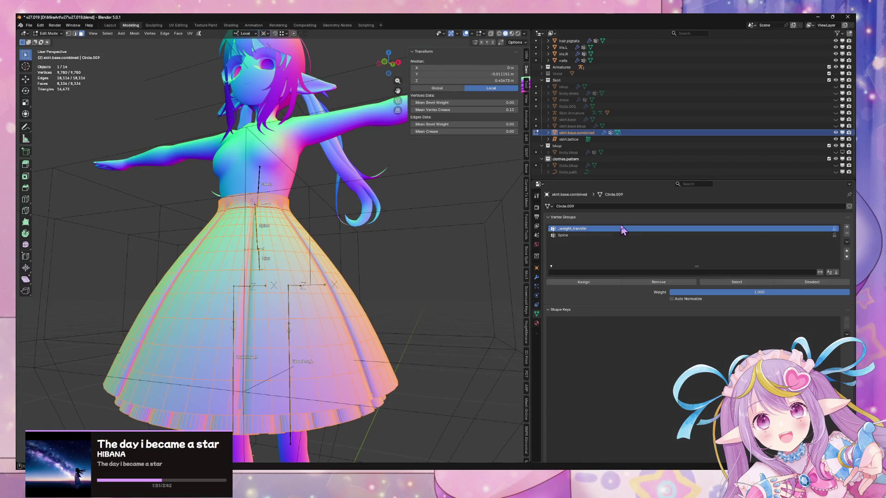
left_click(586, 236)
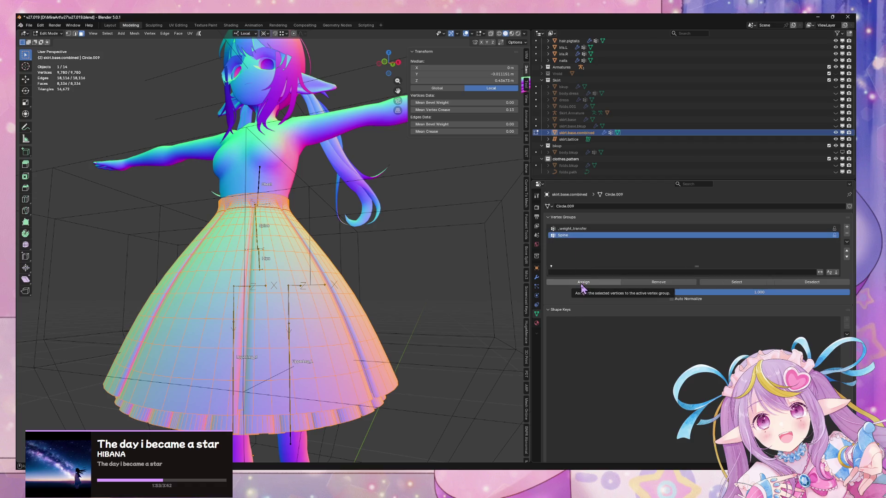
left_click(583, 283)
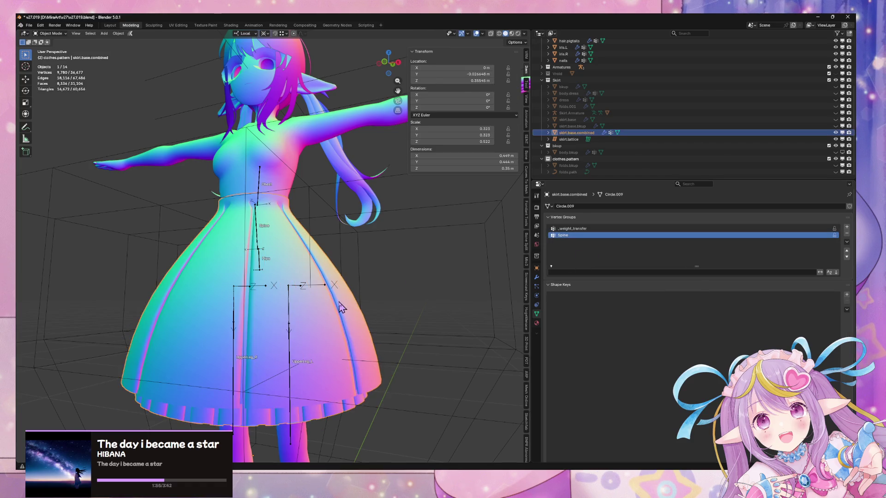
Assign the linked waistband vertices to _weight_transfer and return to Object Mode
scroll(271, 213, "up", 4)
left_click(272, 157)
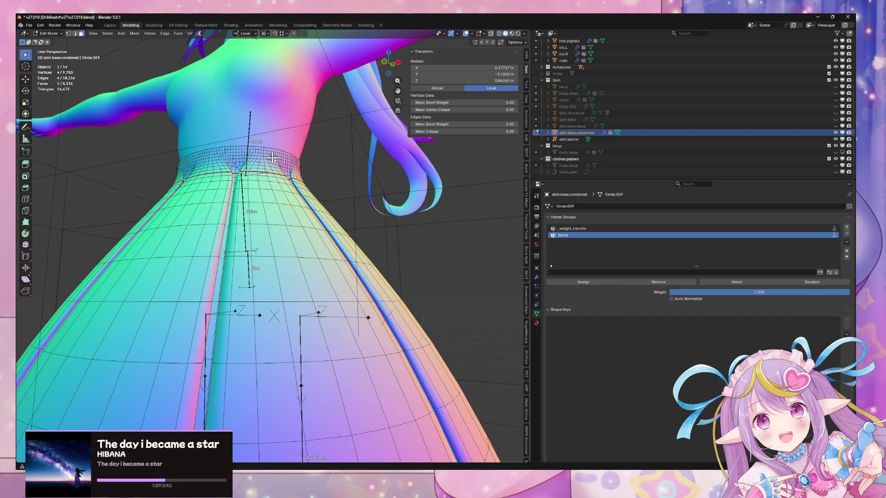
key("ctrl+l")
left_click(572, 229)
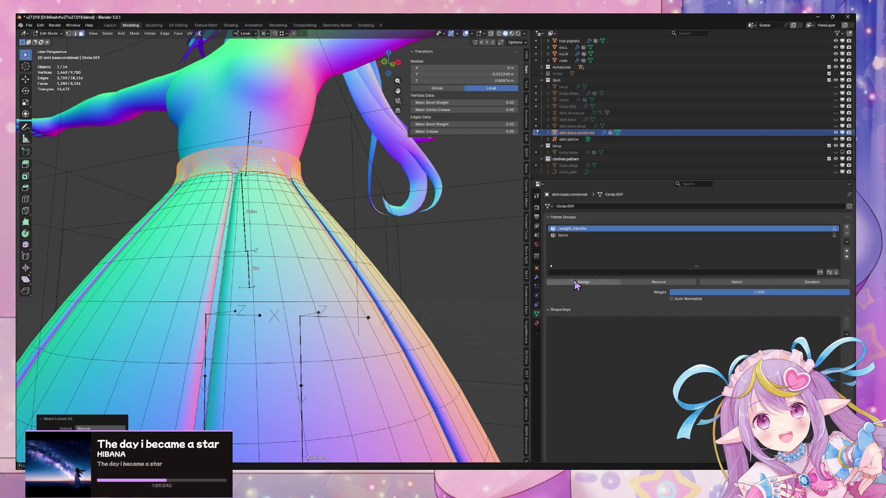
left_click(576, 283)
key("Tab")
scroll(451, 274, "down", 5)
mouse_move(451, 271)
middle_mouse_down()
mouse_move(426, 293)
mouse_move(424, 229)
mouse_move(414, 228)
mouse_move(474, 247)
middle_mouse_up()
scroll(410, 291, "up", 5)
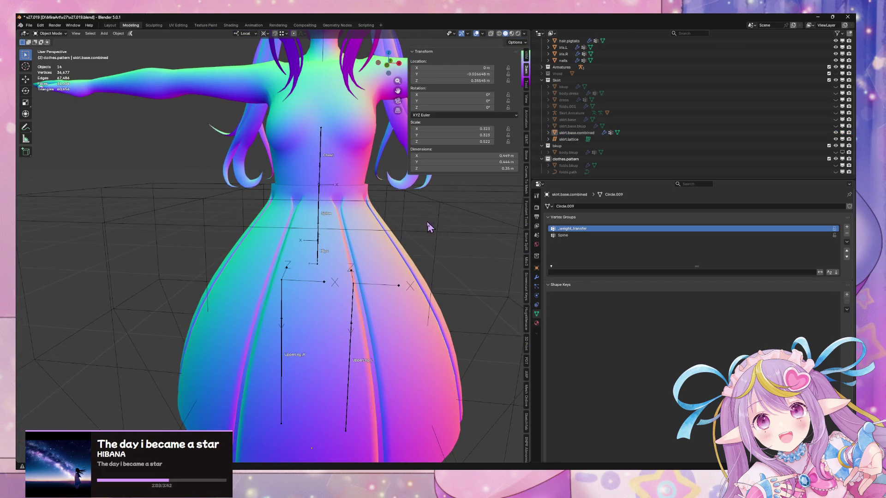
Apply the skirt's Lattice modifier
left_click(537, 278)
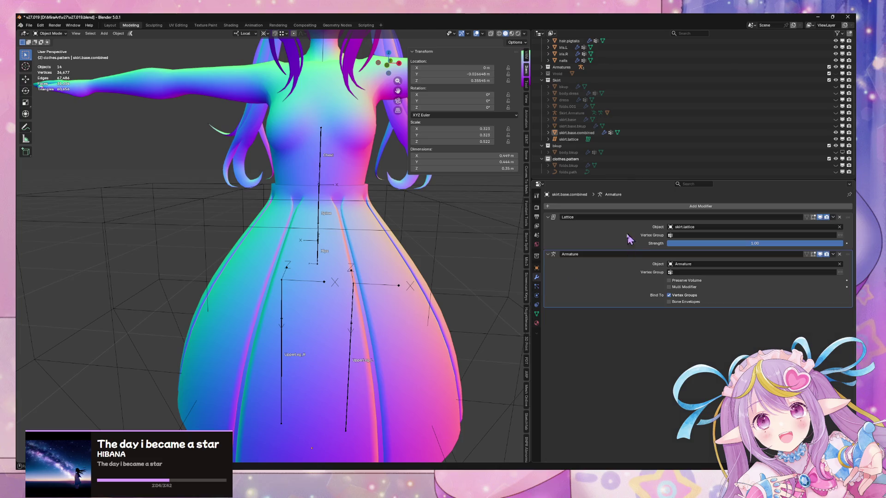
left_click(832, 217)
left_click(805, 225)
middle_click_drag(432, 260, 353, 259)
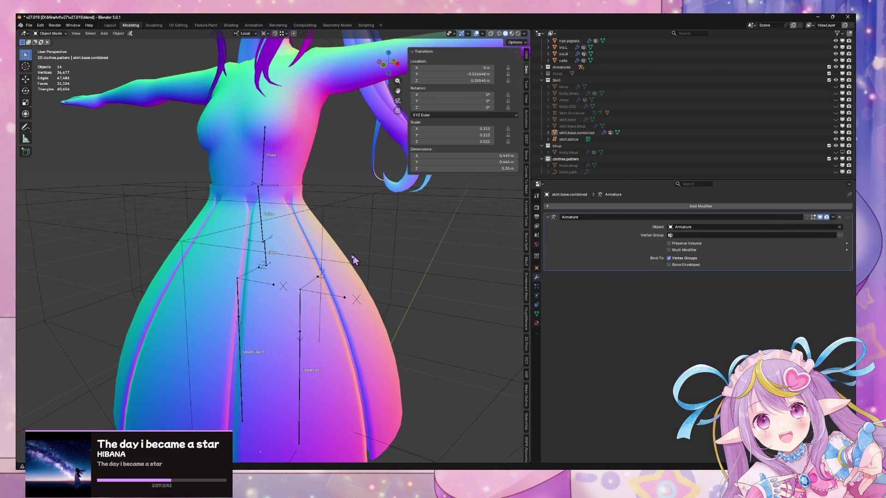
key("Tab")
key("Tab")
key("Tab")
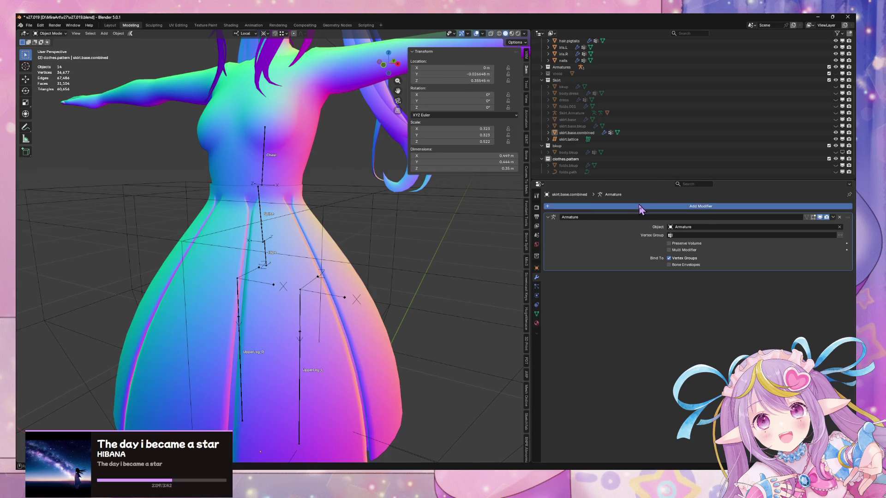
Add a Data Transfer modifier above Armature with body as the source object
left_click(640, 209)
mouse_move(638, 197)
left_click(678, 197)
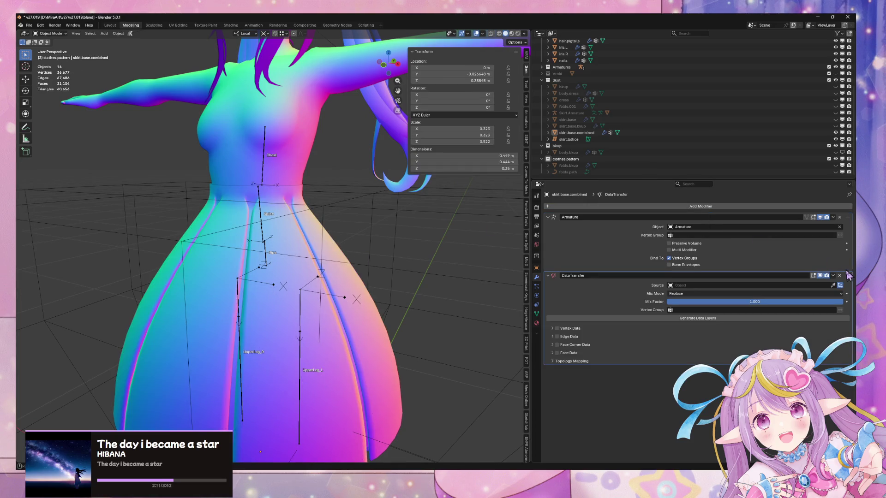
left_click_drag(848, 276, 847, 216)
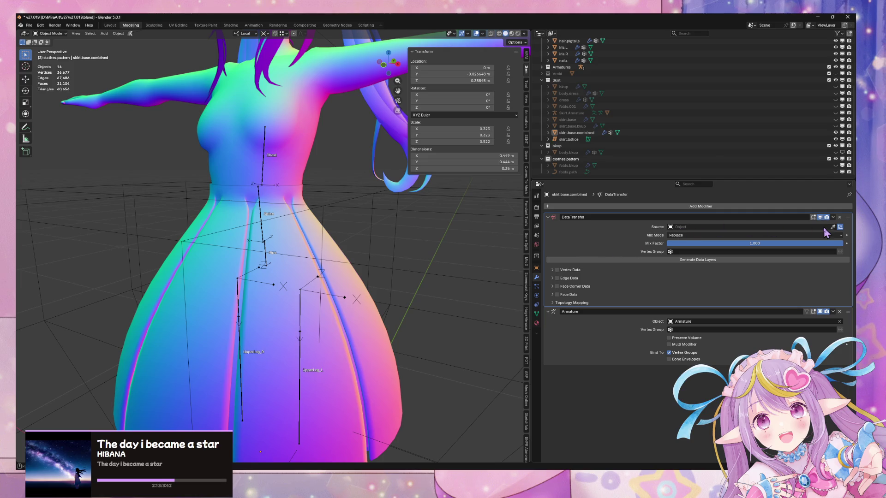
left_click(833, 227)
left_click(290, 162)
Enable Vertex Data with Projected Face Interpolated mapping, limited to the _weight_transfer group
left_click(557, 270)
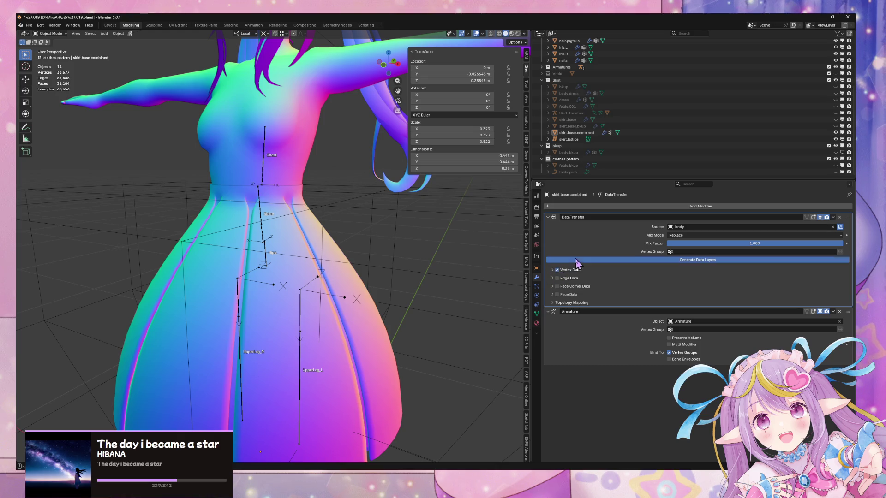
left_click(553, 270)
left_click(688, 288)
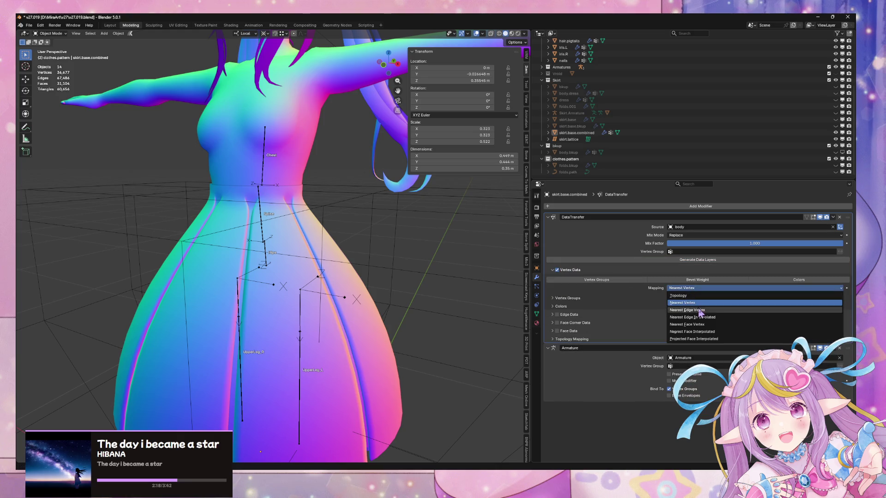
left_click(709, 344)
left_click(554, 299)
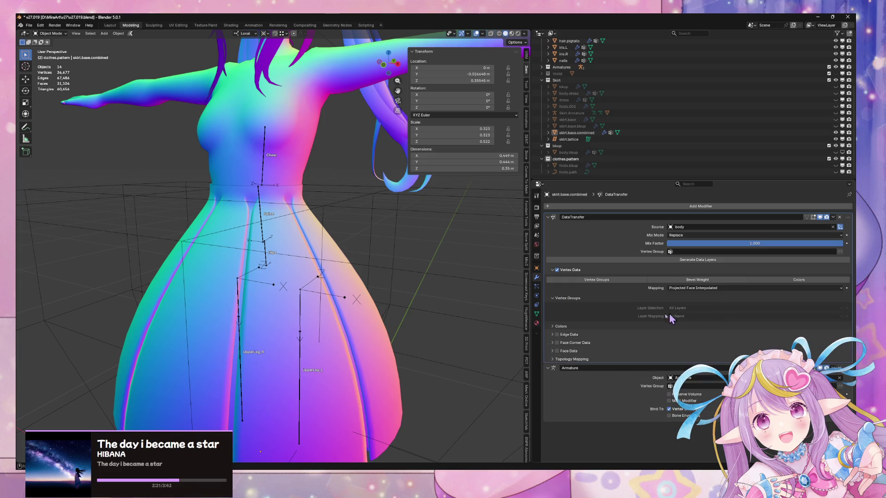
left_click(708, 252)
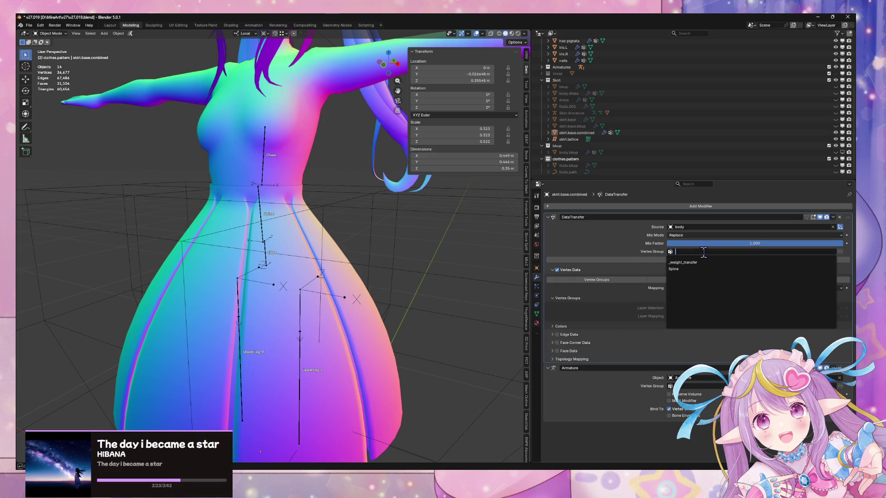
left_click(707, 263)
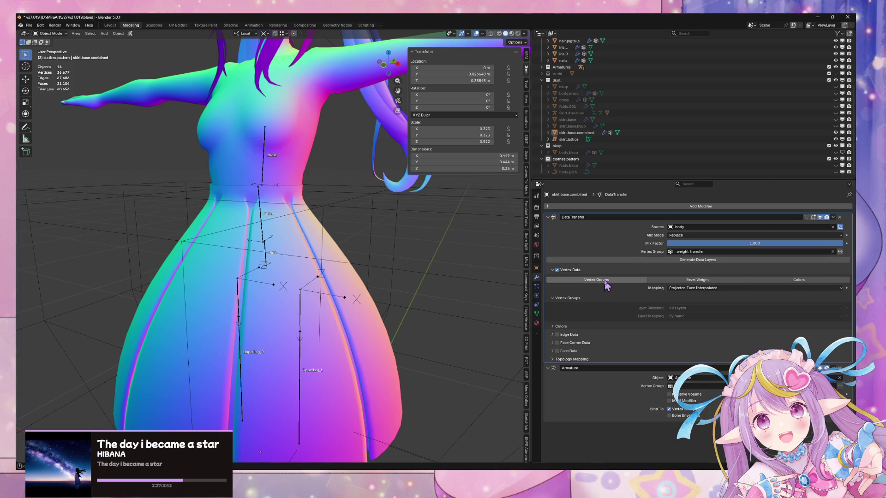
left_click(694, 288)
left_click(698, 339)
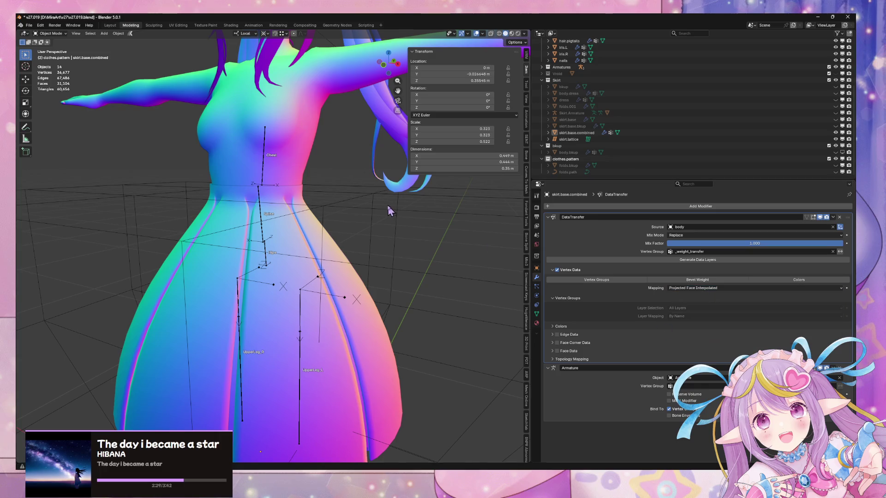
middle_click_drag(277, 200, 276, 265, "shift")
left_click(286, 265)
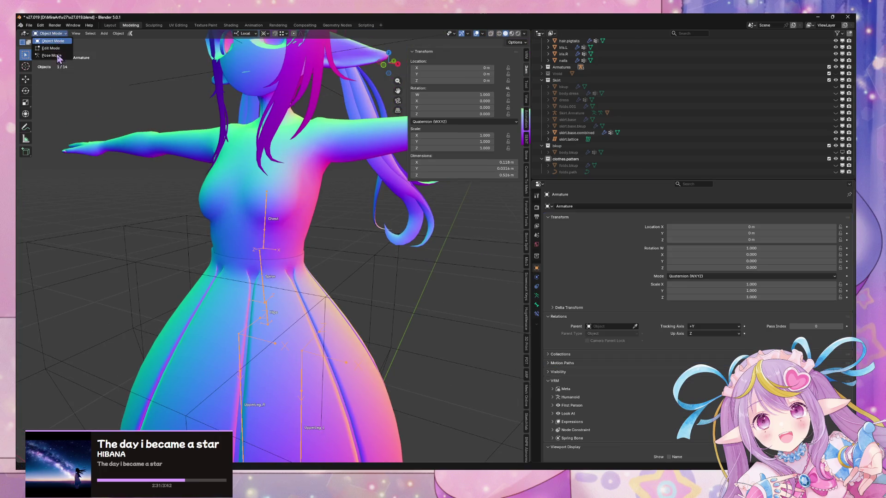
Test-rotate the Chest bone in Pose Mode, cancel, and return the armature to Object Mode
left_click(52, 55)
left_click(264, 233)
key("r")
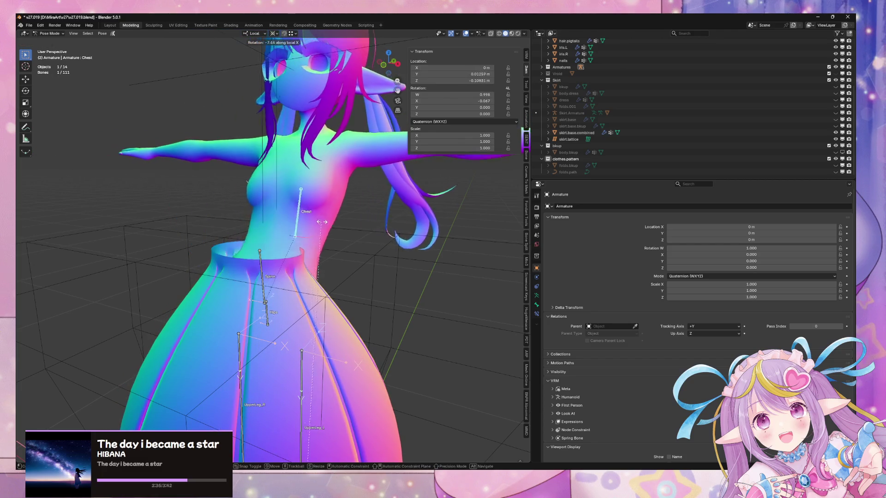
key("Escape")
key("Tab")
key("Tab")
left_click(303, 282)
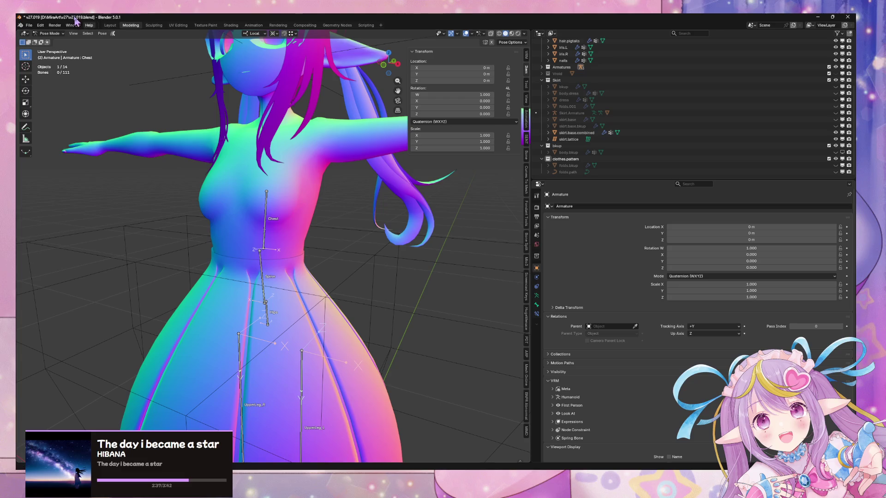
left_click(57, 41)
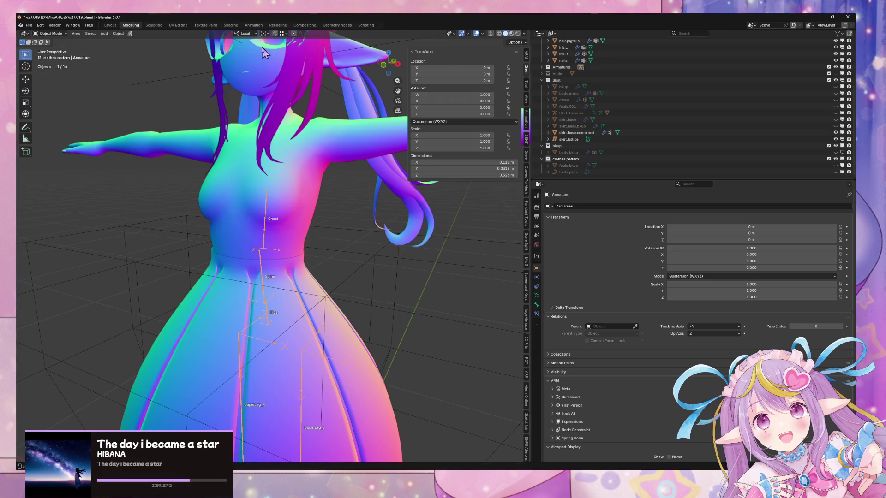
Set Transform Orientation to Global and enable Vertex Groups in the skirt's Data Transfer modifier
left_click(244, 33)
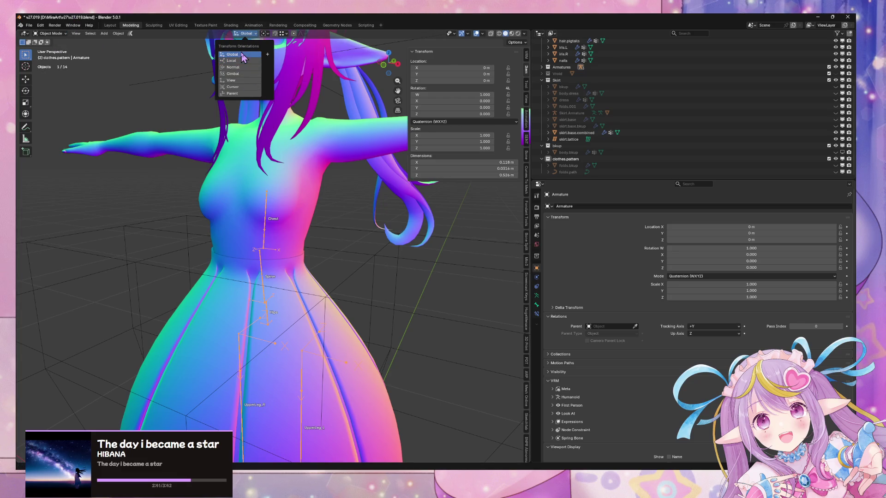
middle_click_drag(258, 154, 277, 198)
left_click(358, 233)
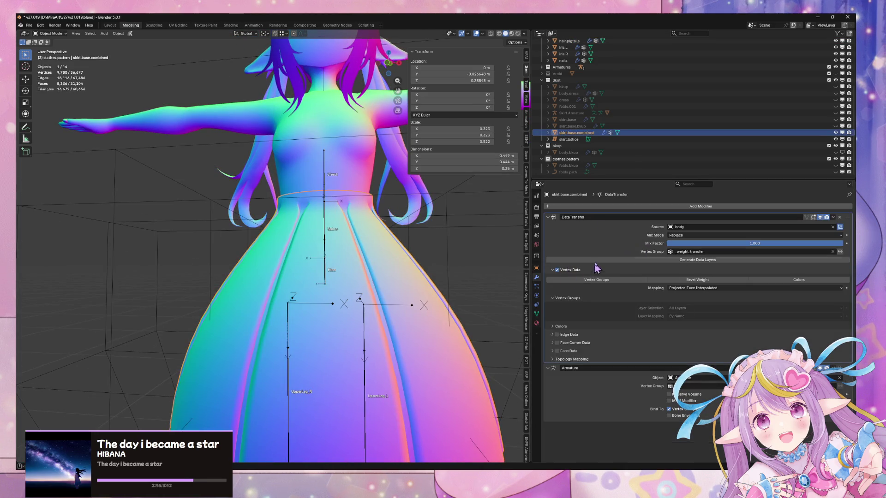
left_click(536, 314)
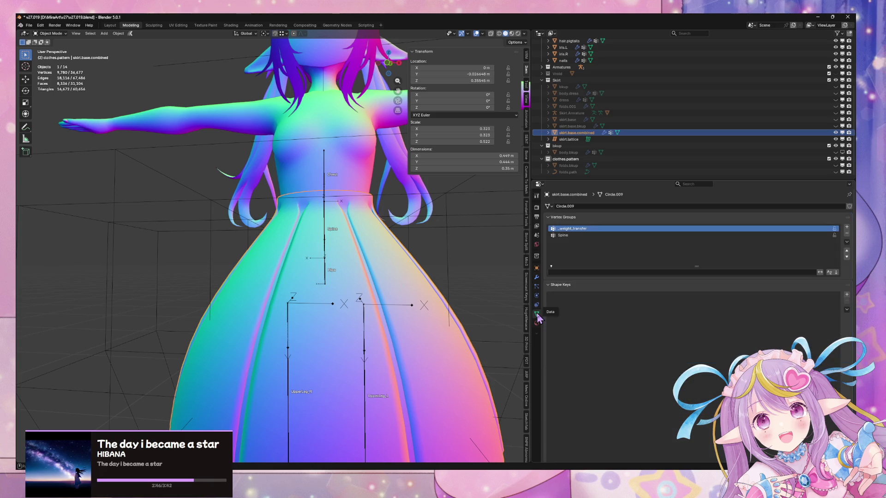
left_click(537, 287)
left_click(537, 277)
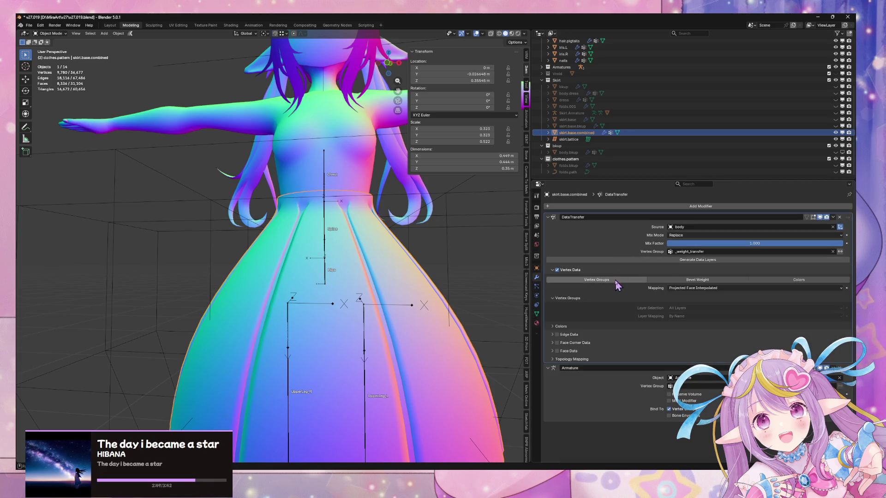
left_click(538, 315)
middle_click_drag(464, 235, 277, 152)
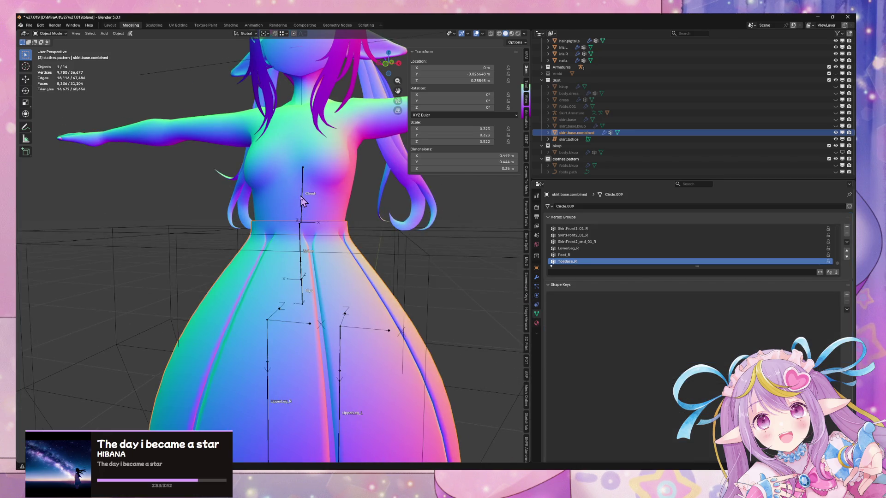
In Pose Mode, rotate the Chest bone about X, then try and cancel a Spine rotation
left_click(185, 123)
left_click(303, 184)
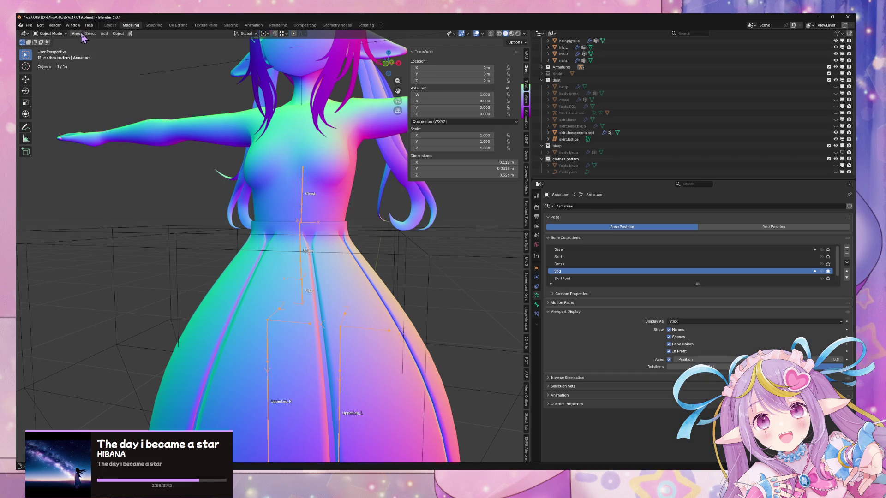
left_click(52, 55)
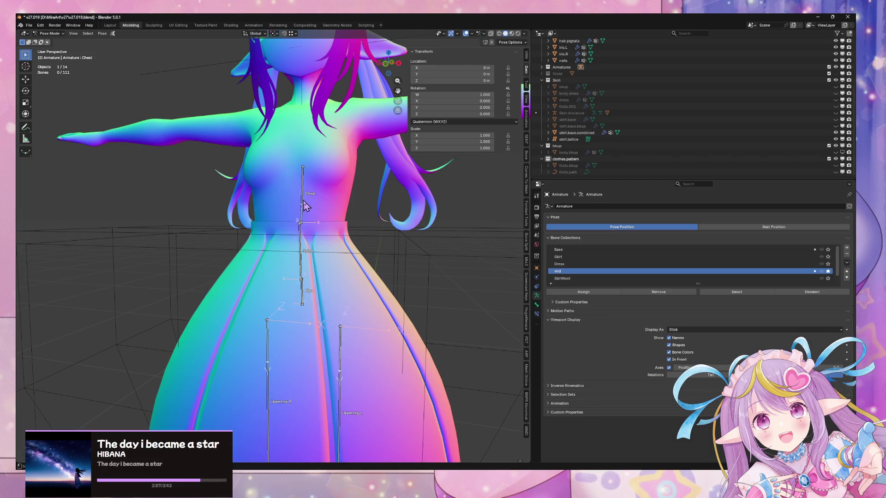
key("x")
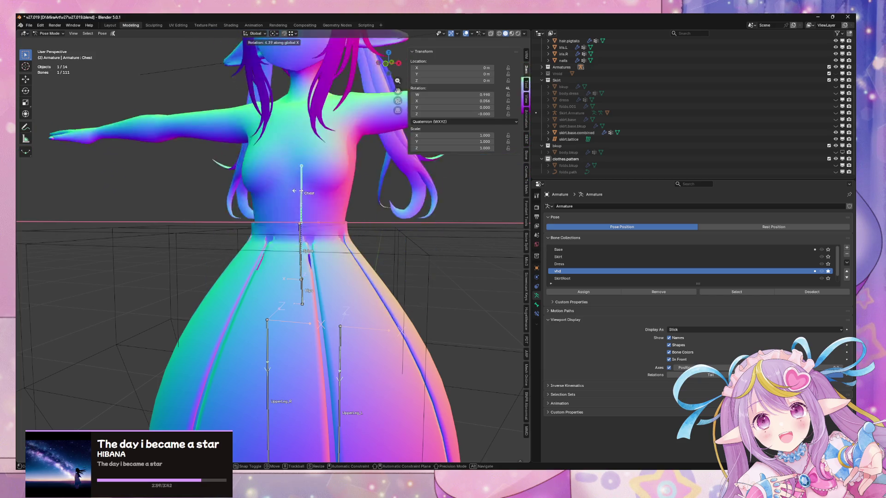
left_click(314, 193)
left_click(302, 251)
key("r")
key("x")
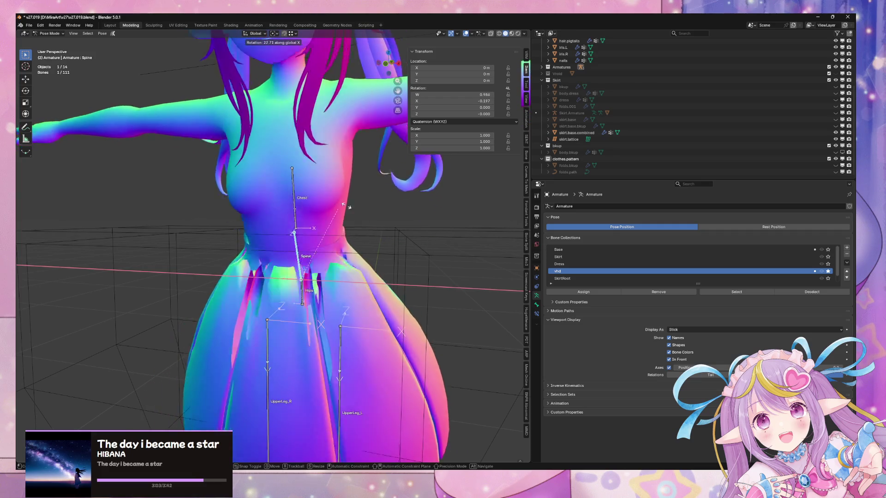
key("Escape")
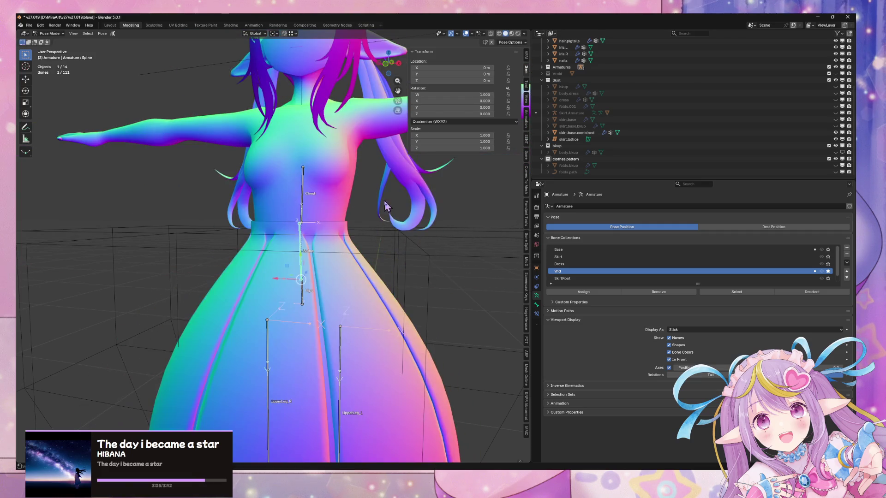
Tilt the Chest bone backward about X, undo and redo it, then select skirt.base.combined
mouse_move(442, 189)
middle_mouse_down()
mouse_move(165, 199)
mouse_move(306, 208)
middle_mouse_up()
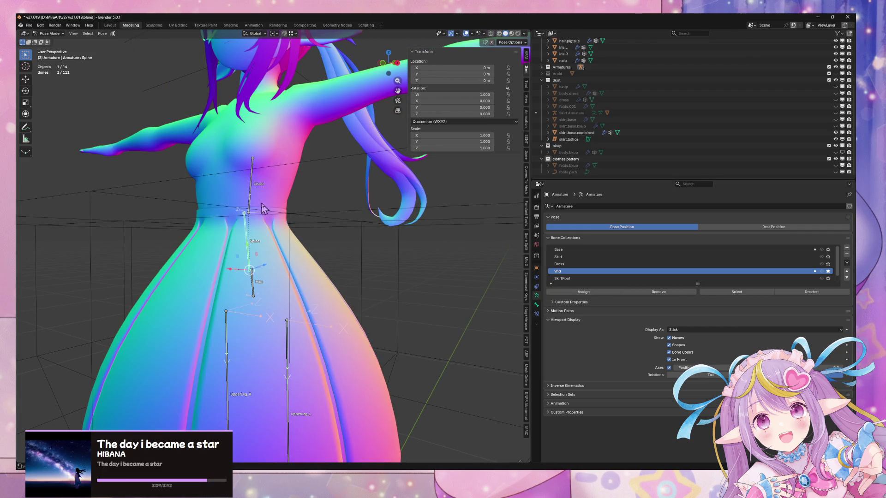
key("r")
key("x")
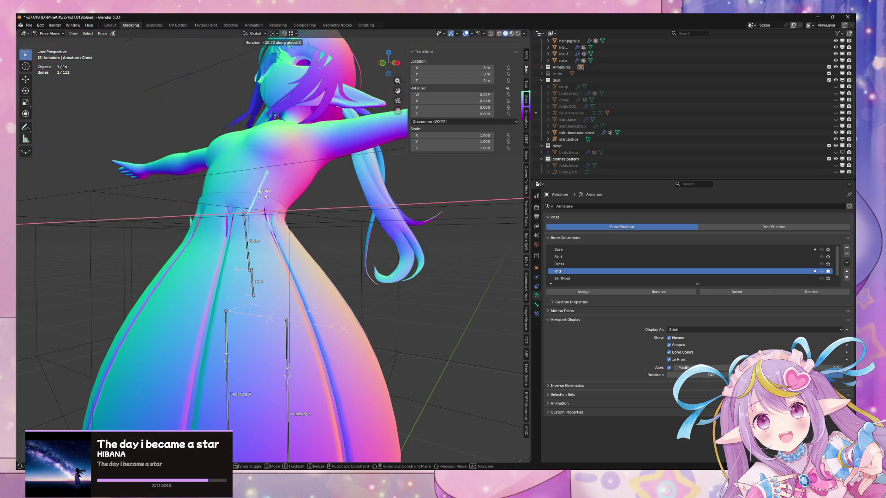
middle_click_drag(275, 192, 318, 259)
left_click(293, 233)
key("ctrl+z")
key("ctrl+shift+z")
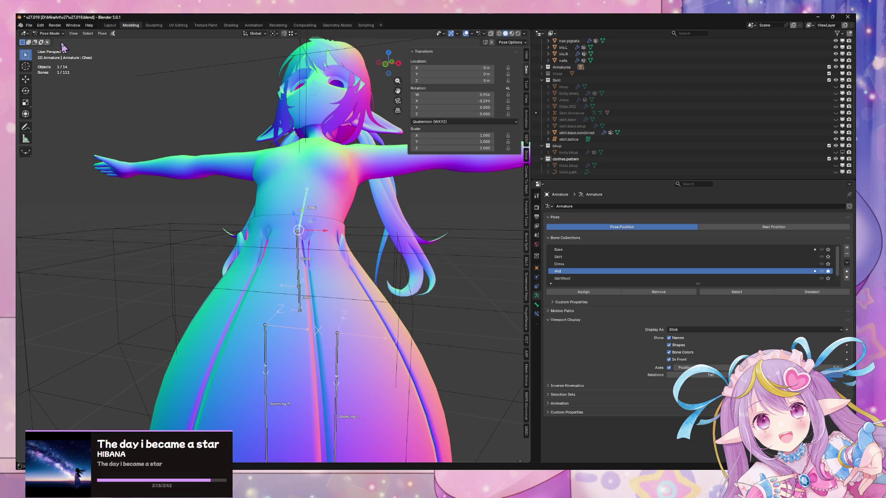
key("ctrl+Tab")
left_click(328, 283)
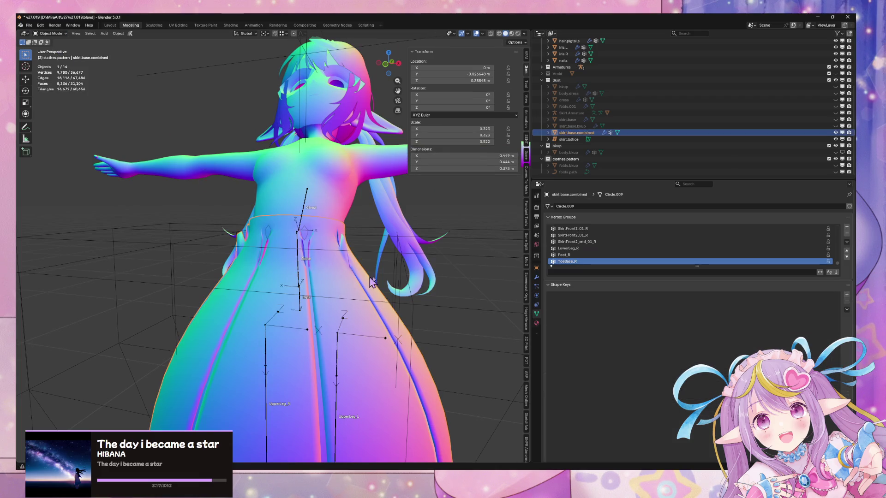
In Edit Mode, remove all skirt vertices from the _weight_transfer group
left_click(399, 336)
left_click(383, 340)
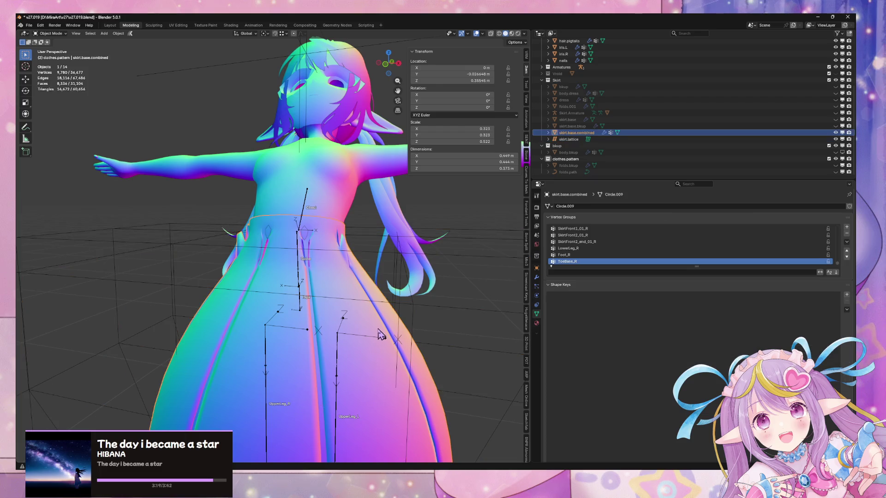
key("Tab")
scroll(644, 252, "down", 3)
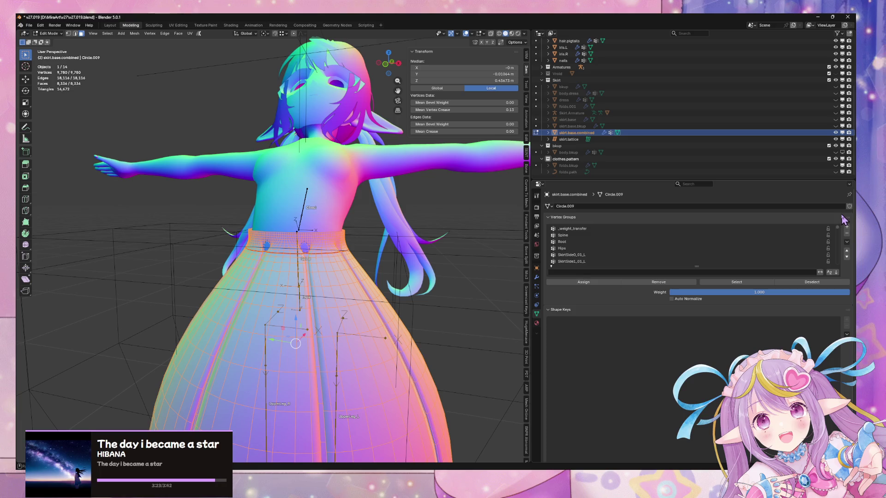
left_click(597, 237)
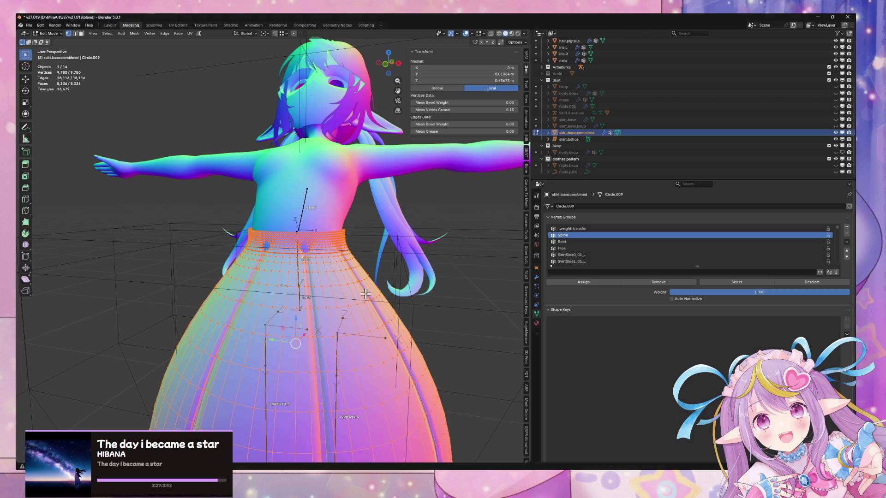
left_click(369, 302, "shift")
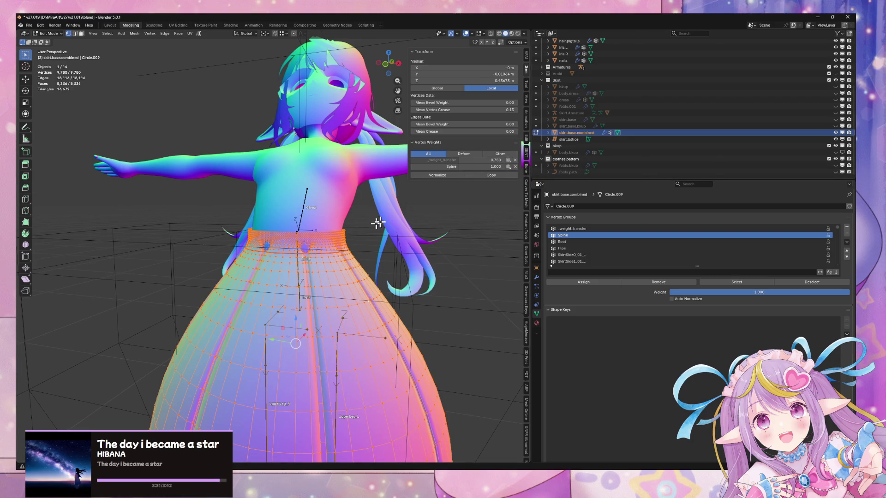
left_click(567, 229)
left_click(656, 282)
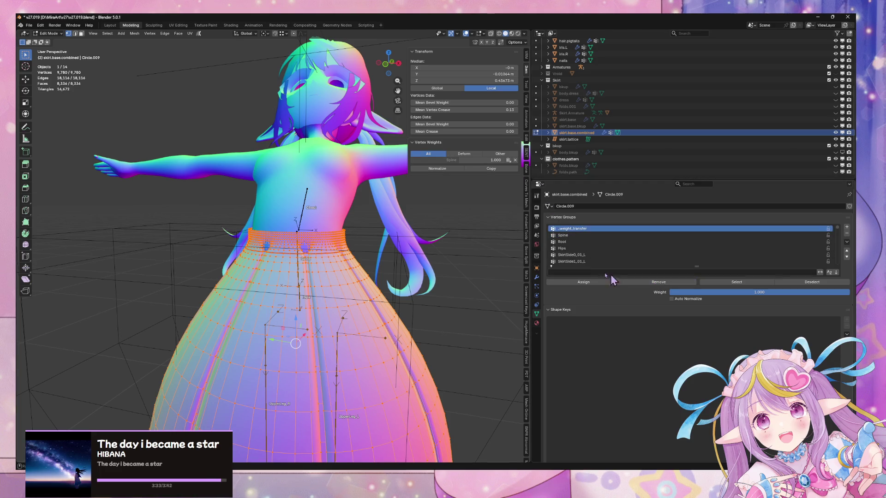
Assign the linked waistband vertices to _weight_transfer at weight 1.000
left_click(354, 247)
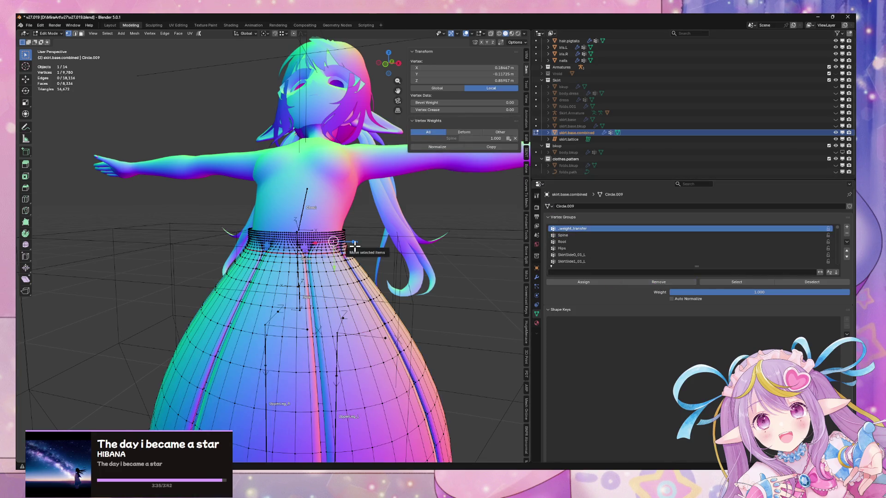
key("ctrl+l")
left_click(580, 284)
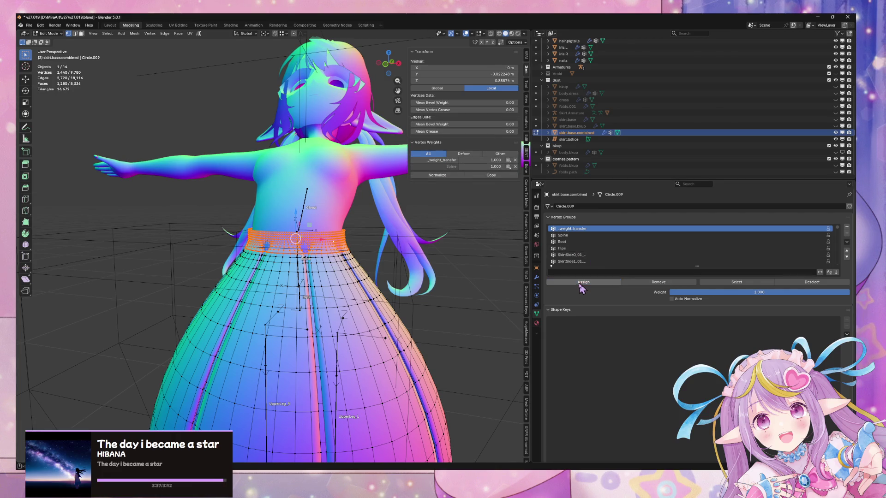
left_click(341, 285)
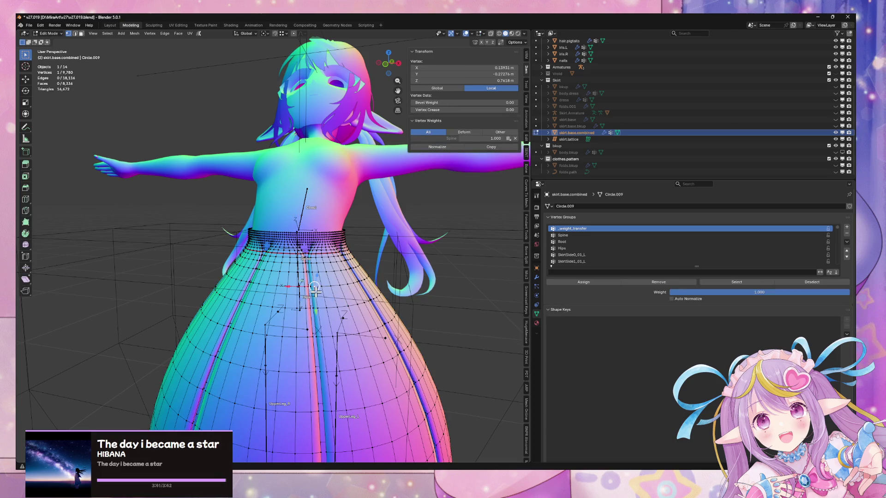
key("Tab")
key("Tab")
key("Tab")
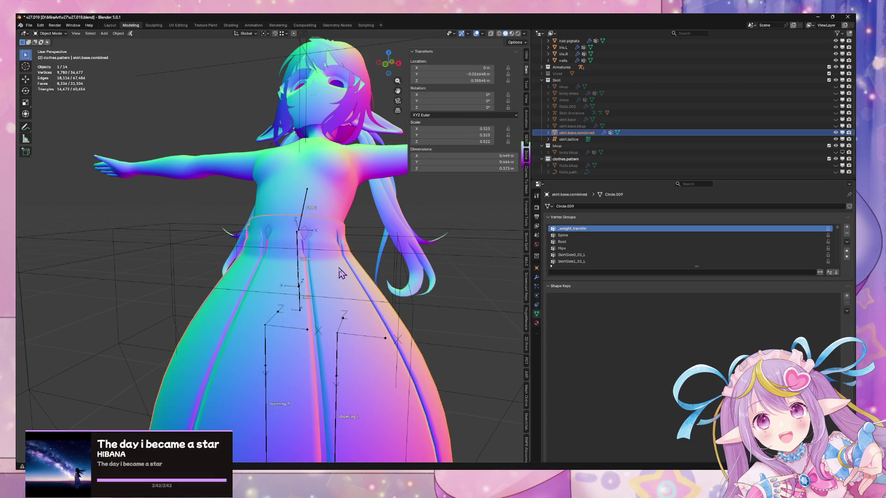
View the upright character from side and front, reverting an accidental armature edit
left_click(373, 273)
mouse_move(373, 274)
middle_mouse_down()
mouse_move(342, 258)
mouse_move(285, 261)
mouse_move(302, 249)
middle_mouse_up()
key("Tab")
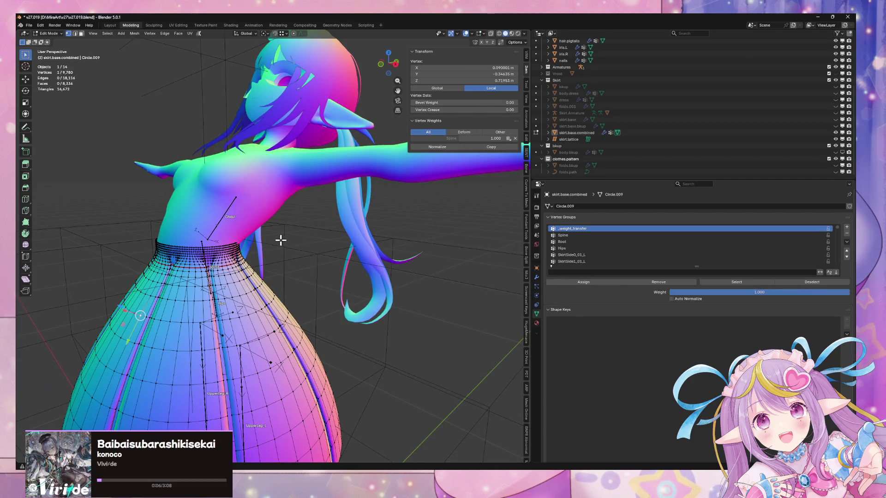
key("Tab")
key("Tab")
key("Tab")
left_click(203, 252)
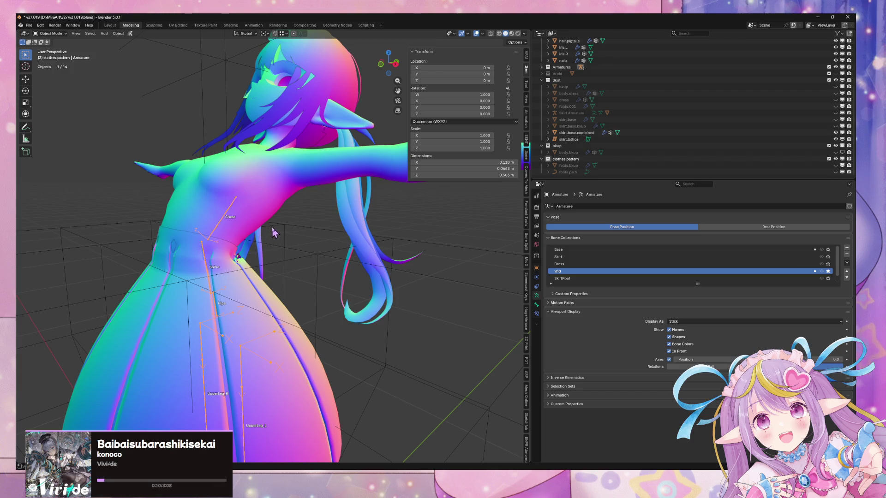
middle_click_drag(232, 222, 224, 215)
key("Tab")
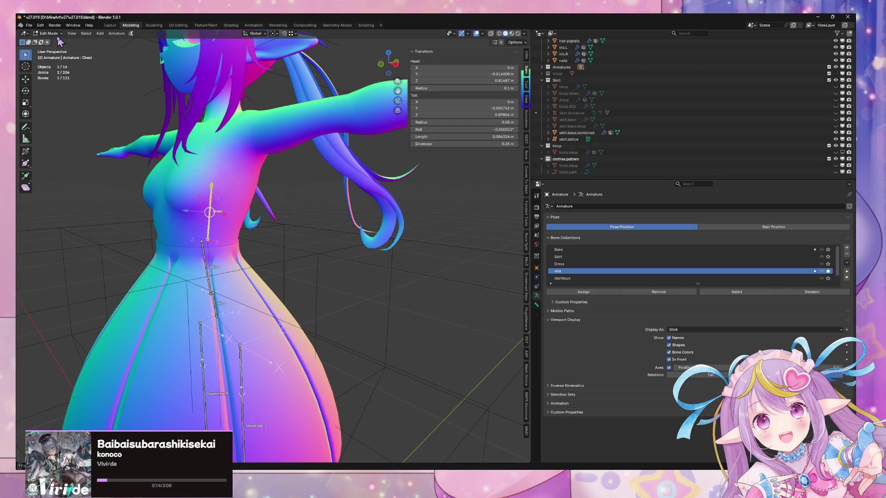
key("ctrl+z")
key("ctrl+z")
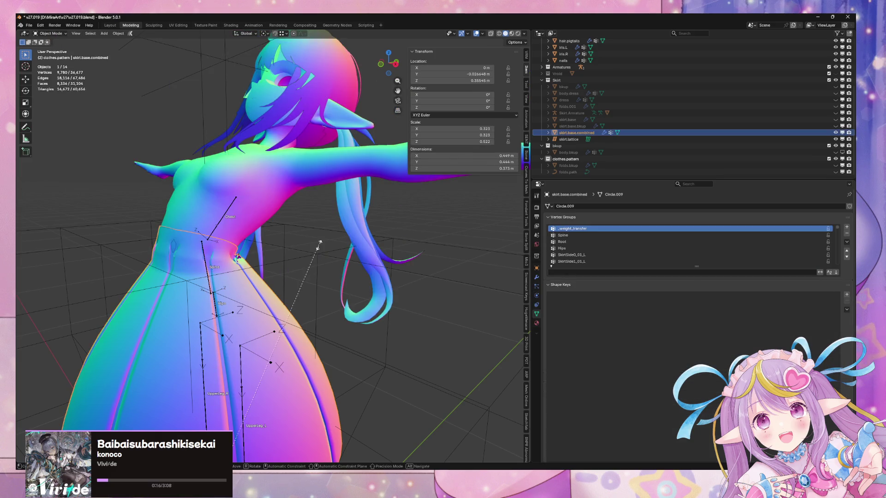
Try scaling the skirt vertices off the Z axis, then cancel and exit Edit Mode
key("Tab")
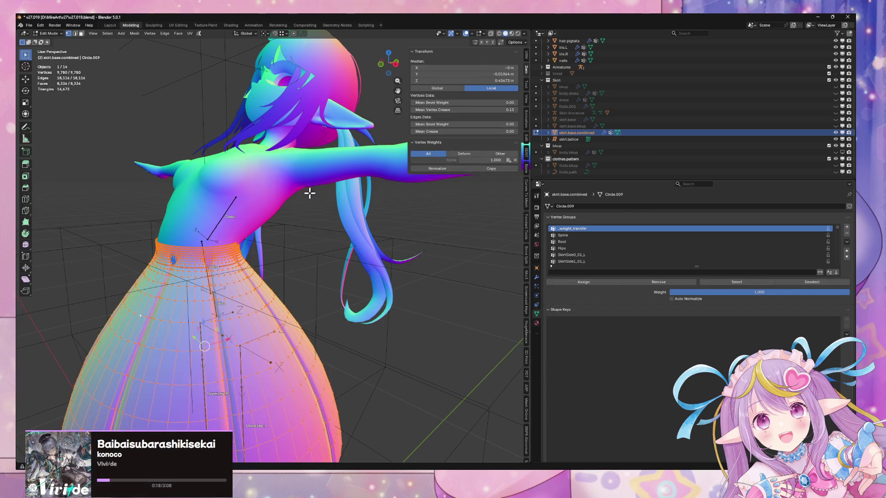
key("s")
key("shift+z")
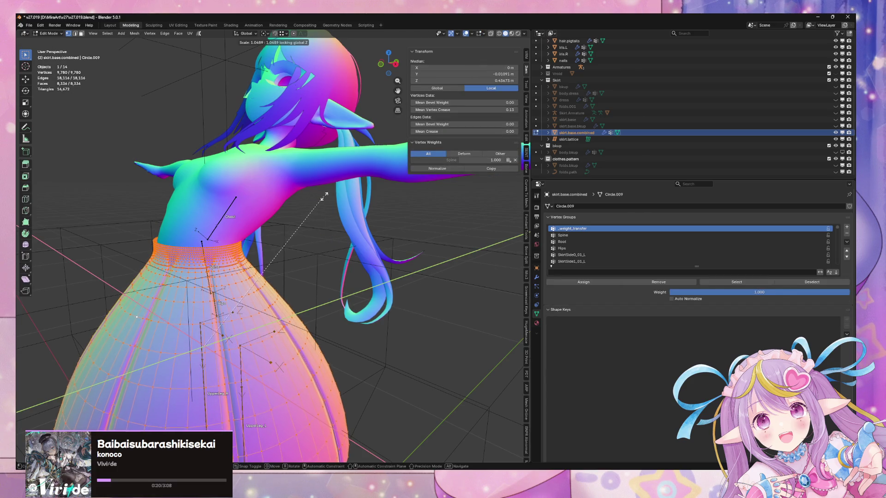
left_click(321, 196)
key("Tab")
mouse_move(322, 204)
middle_mouse_down()
mouse_move(258, 187)
mouse_move(278, 162)
mouse_move(382, 223)
mouse_move(362, 227)
mouse_move(357, 242)
mouse_move(383, 254)
mouse_move(386, 244)
mouse_move(433, 234)
mouse_move(395, 223)
mouse_move(434, 237)
middle_mouse_up()
Rework the skirt's waist edge loop, bringing the mesh to 9,540 vertices
left_click(433, 234)
left_click(433, 235)
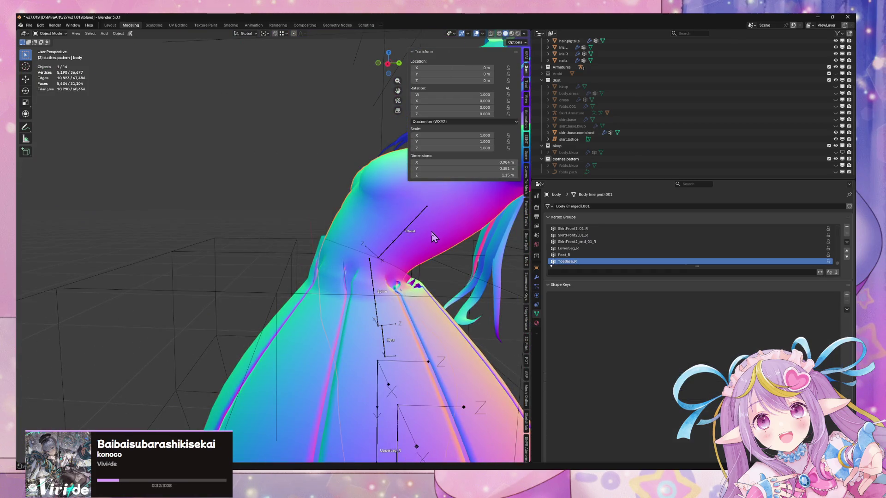
key("Tab")
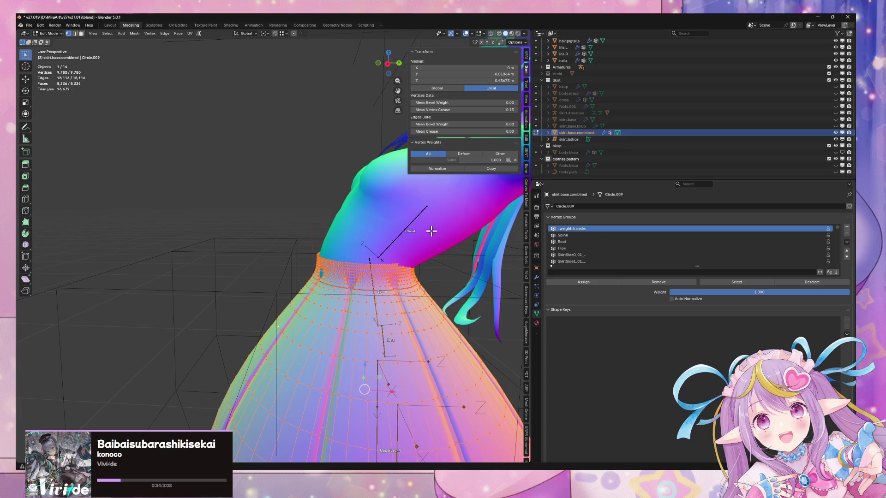
left_click(352, 267, "alt")
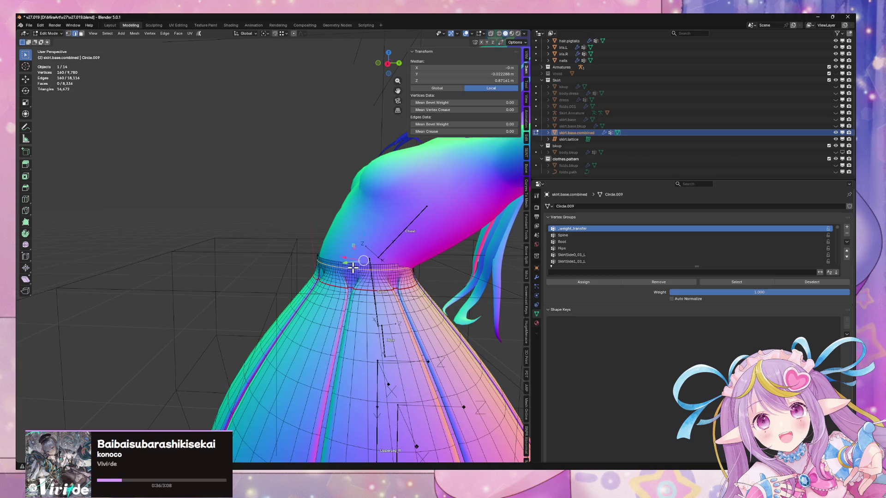
scroll(376, 278, "up", 4)
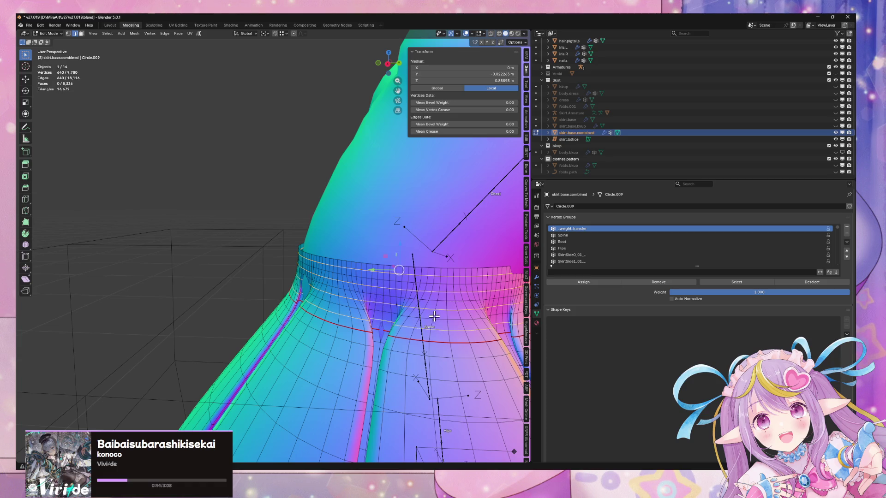
key("Tab")
mouse_move(434, 316)
middle_mouse_down()
mouse_move(429, 288)
mouse_move(406, 263)
mouse_move(424, 286)
mouse_move(427, 267)
mouse_move(342, 257)
mouse_move(330, 245)
mouse_move(420, 248)
mouse_move(240, 228)
mouse_move(387, 247)
mouse_move(412, 242)
mouse_move(338, 283)
middle_mouse_up()
key("Tab")
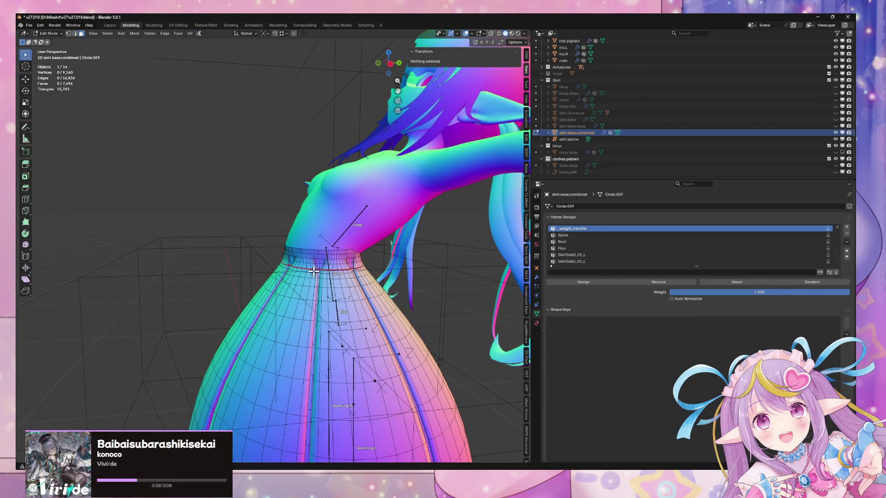
Mark the waist face ring as a seam and add the bounded waistband to _weight_transfer
left_click(313, 273, "alt")
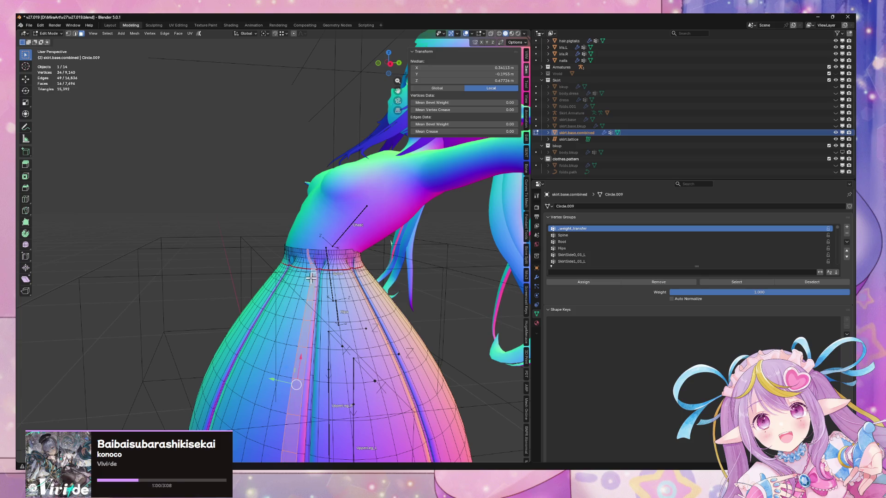
left_click(304, 282, "alt")
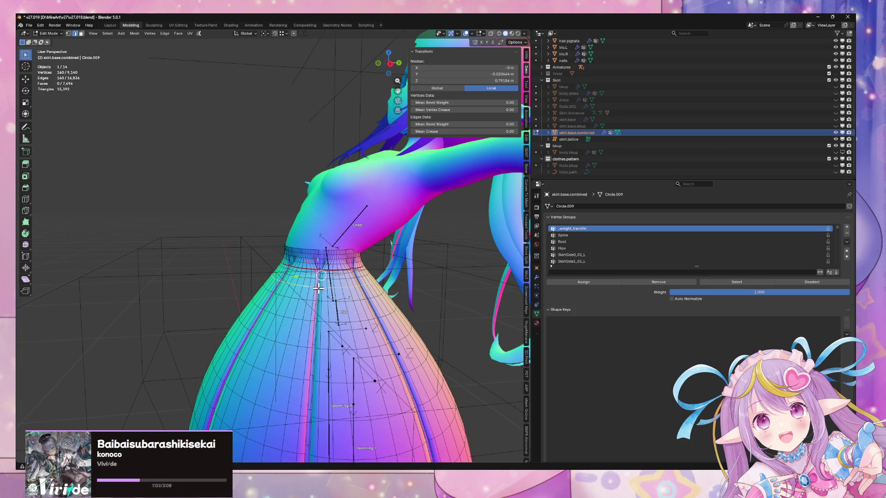
key("ctrl+e")
left_click(305, 382)
key("ctrl+l")
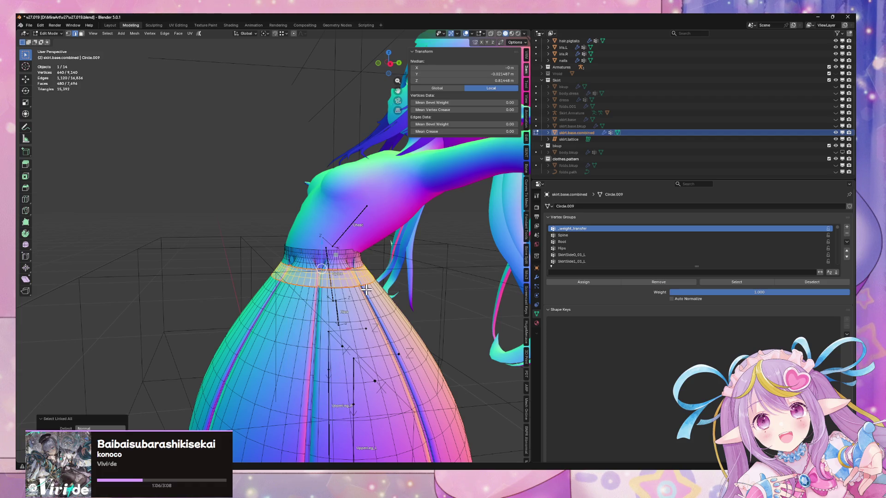
left_click(581, 284)
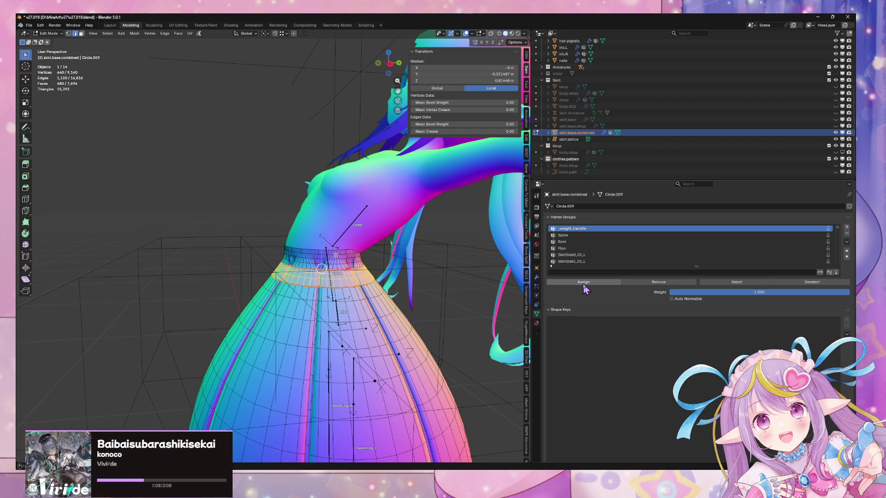
key("Tab")
Back in Edit Mode, select a vertical face loop on the skirt in face select mode
mouse_move(400, 245)
middle_mouse_down()
mouse_move(372, 241)
mouse_move(393, 250)
middle_mouse_up()
key("Tab")
key("Tab")
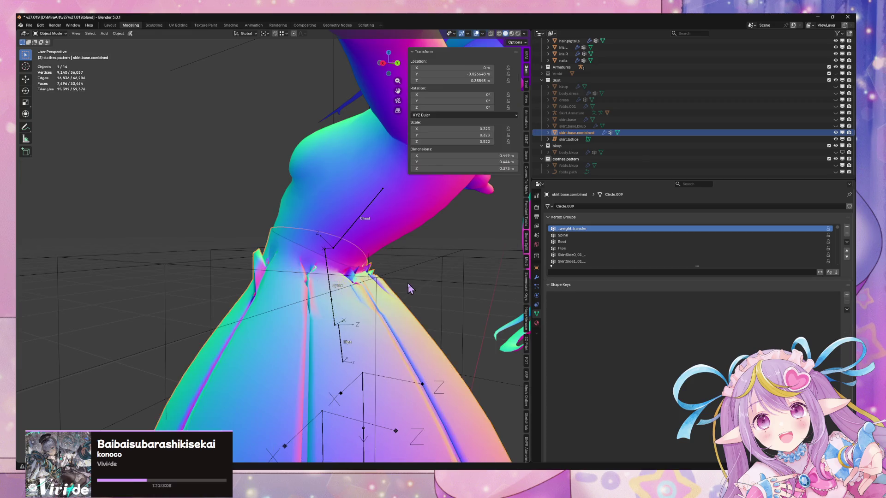
key("Tab")
left_click(407, 282)
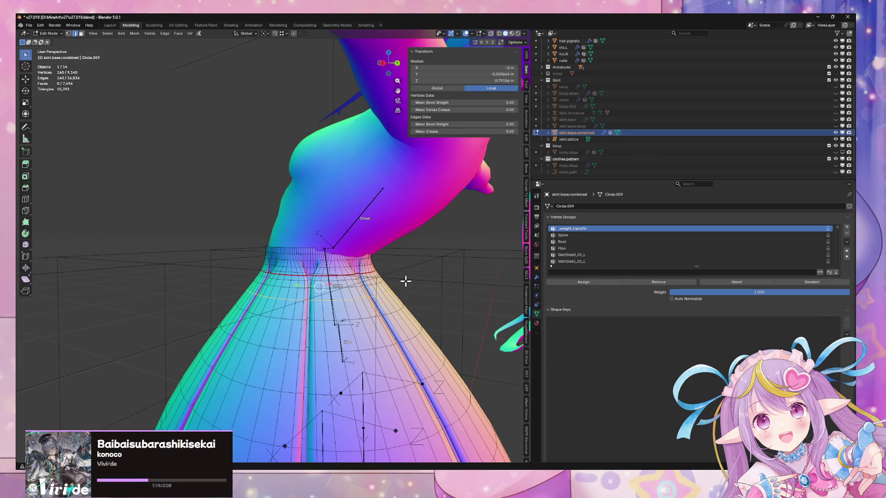
key("3")
left_click(199, 409, "alt")
Orbit and zoom around the skirt's underside to inspect the waist
mouse_move(388, 249)
middle_mouse_down()
mouse_move(439, 253)
mouse_move(485, 240)
mouse_move(482, 195)
mouse_move(484, 257)
mouse_move(456, 279)
mouse_move(350, 241)
mouse_move(468, 259)
mouse_move(458, 237)
mouse_move(315, 239)
mouse_move(381, 240)
middle_mouse_up()
scroll(447, 253, "up", 3)
scroll(446, 252, "down", 1)
scroll(381, 239, "down", 5)
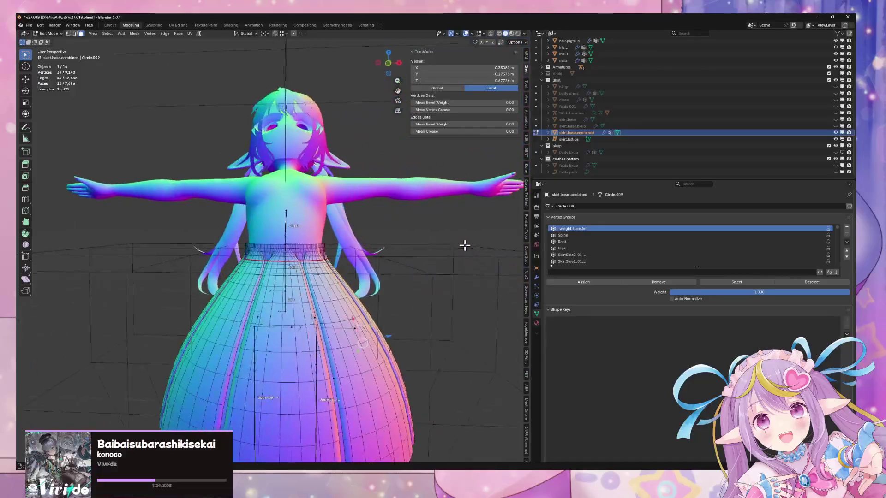
mouse_move(464, 245)
middle_mouse_down()
mouse_move(526, 255)
mouse_move(461, 249)
middle_mouse_up()
scroll(396, 247, "up", 5)
key("Tab")
key("Tab")
Dissolve the waistband edge loop, leaving 8,820 vertices, and return to Object Mode
mouse_move(396, 246)
middle_mouse_down()
mouse_move(415, 221)
mouse_move(462, 198)
middle_mouse_up()
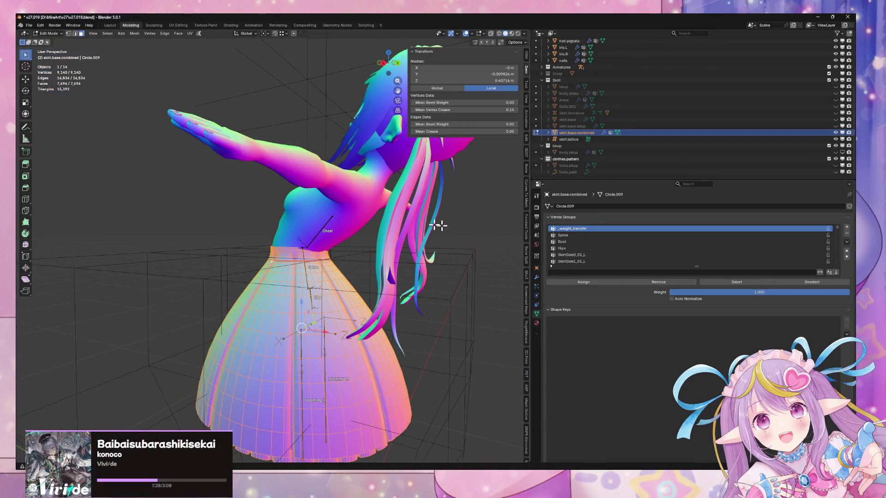
mouse_move(295, 204)
middle_mouse_down()
mouse_move(380, 229)
mouse_move(401, 221)
middle_mouse_up()
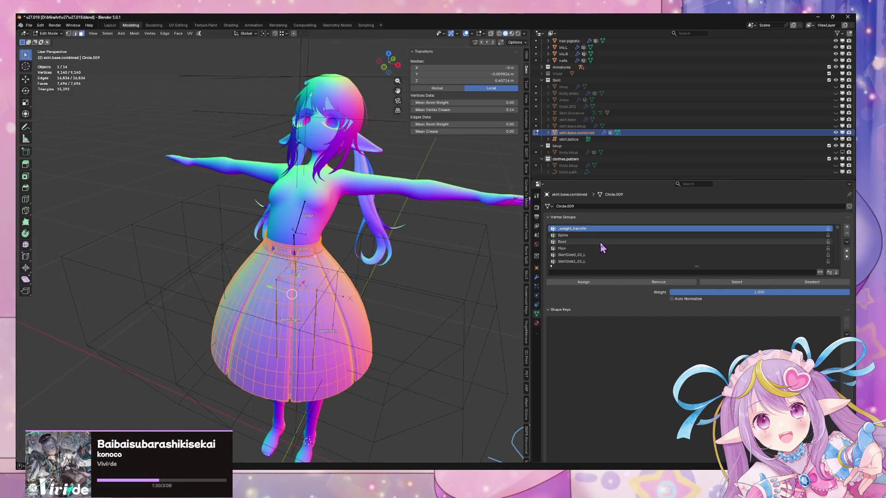
middle_click_drag(462, 240, 651, 279)
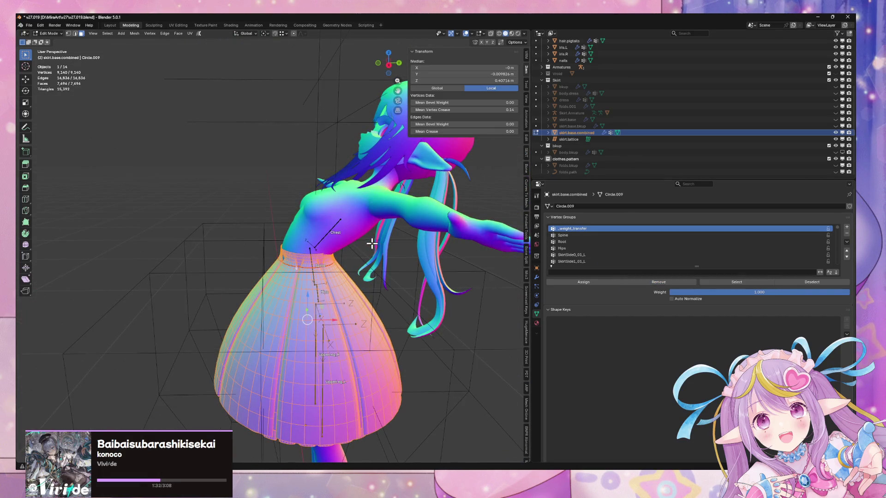
key("Tab")
middle_click_drag(372, 243, 340, 212)
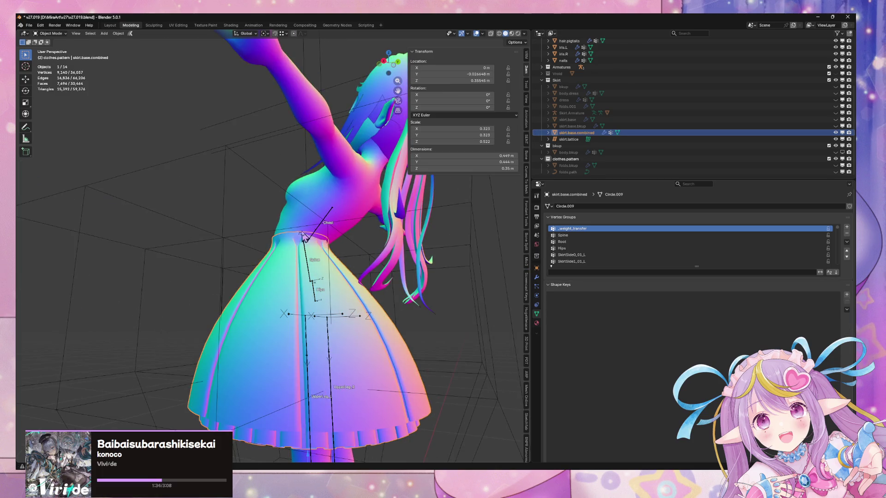
key("Tab")
middle_click_drag(303, 236, 372, 232)
left_click(327, 237, "alt")
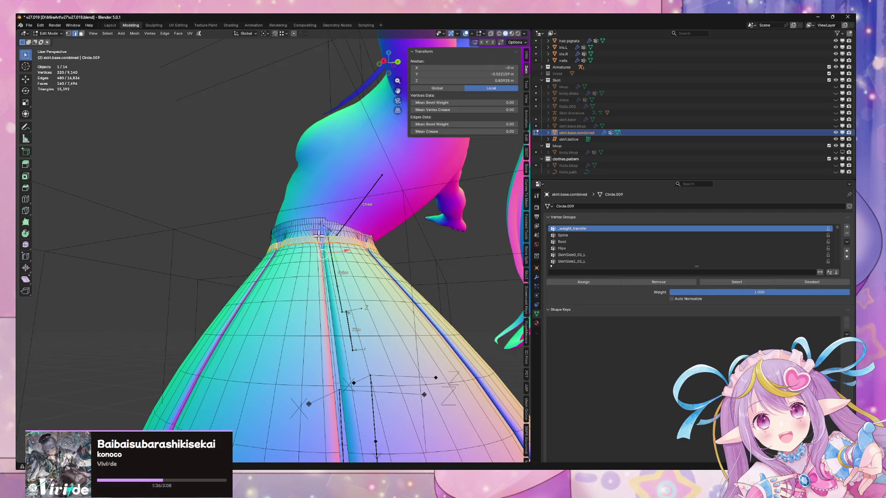
key("ctrl+x")
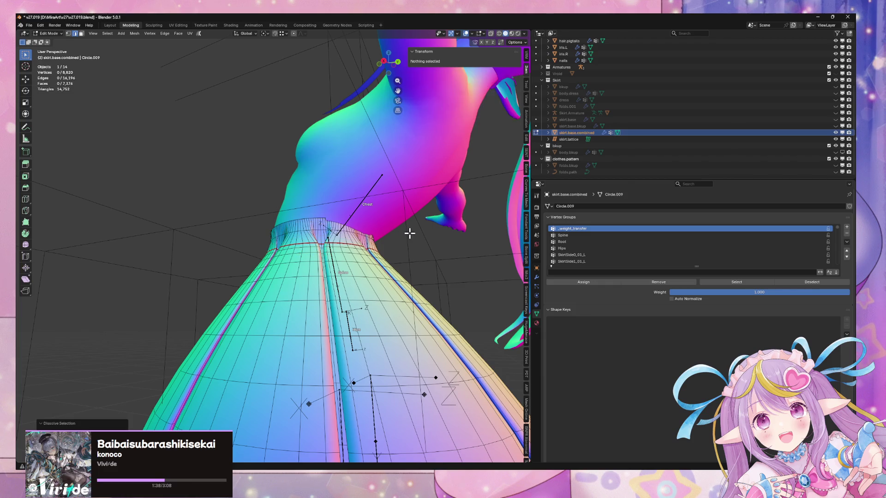
mouse_move(367, 227)
middle_mouse_down()
mouse_move(400, 241)
mouse_move(377, 251)
middle_mouse_up()
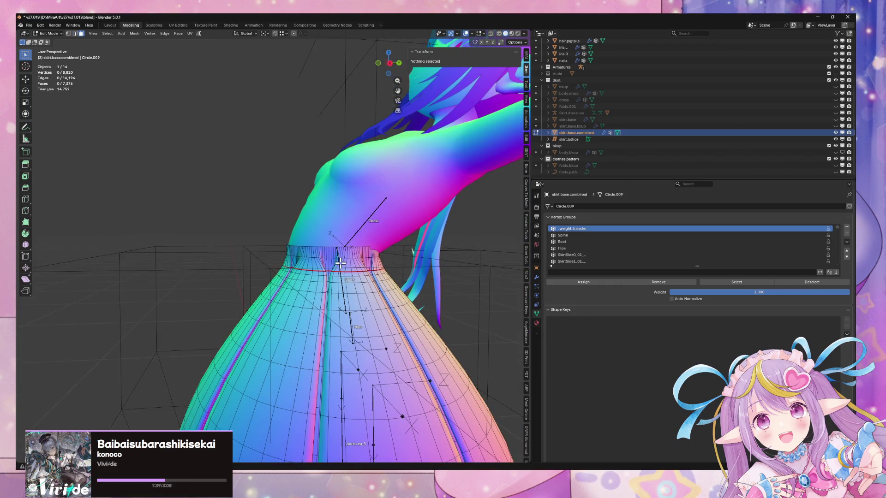
key("l")
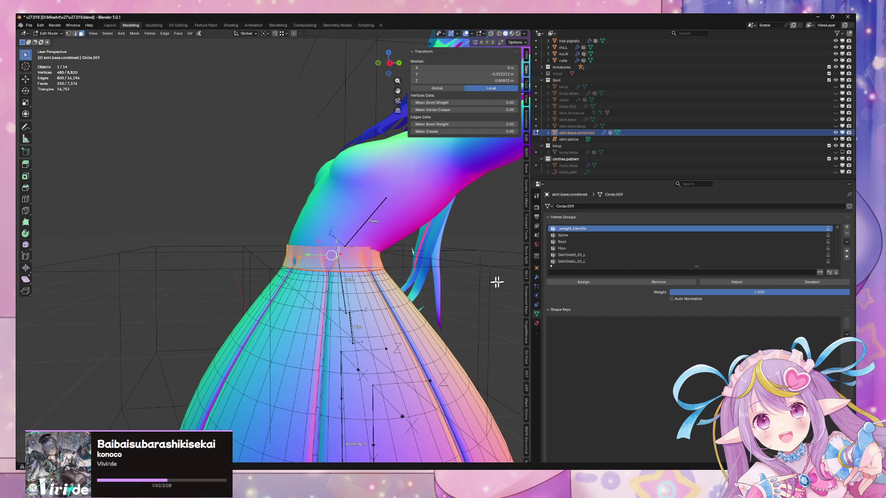
key("Tab")
left_click(460, 249)
mouse_move(459, 249)
middle_mouse_down()
mouse_move(415, 263)
mouse_move(434, 248)
middle_mouse_up()
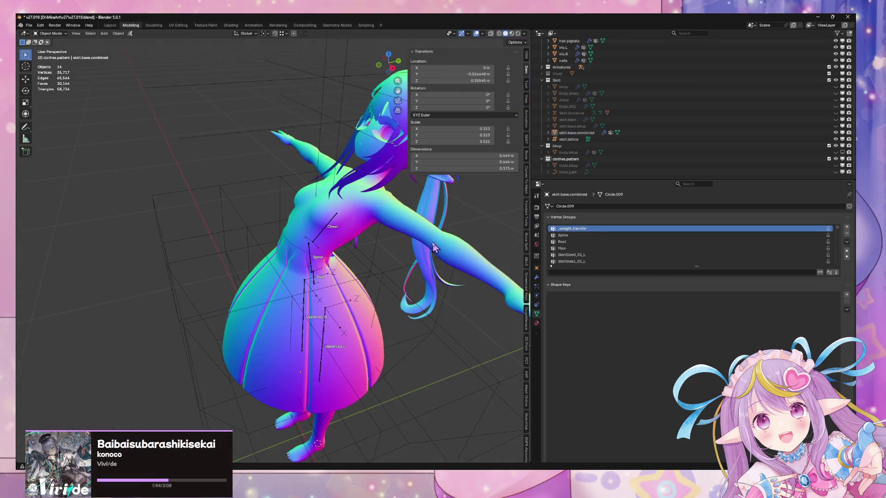
Save the file and select skirt.base.combined to show its modifier stack
key("KP_1")
mouse_move(458, 215)
middle_mouse_down()
mouse_move(377, 222)
mouse_move(436, 215)
middle_mouse_up()
key("ctrl+s")
left_click(346, 299)
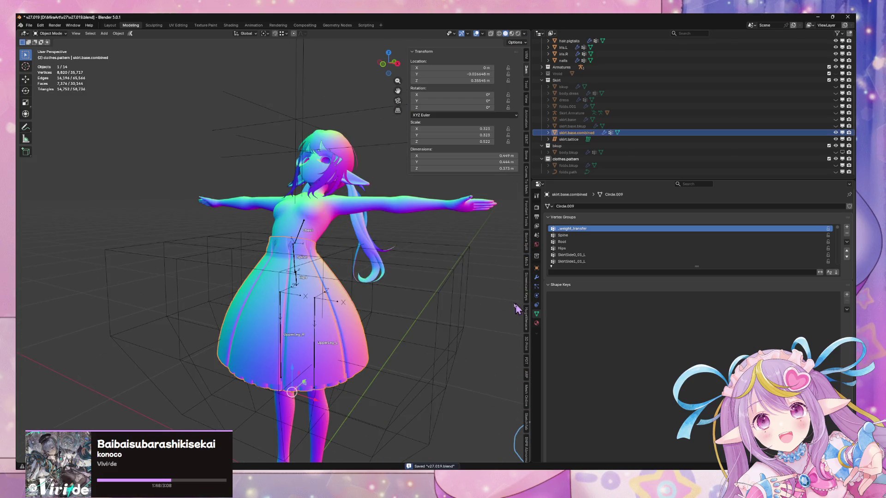
left_click(537, 278)
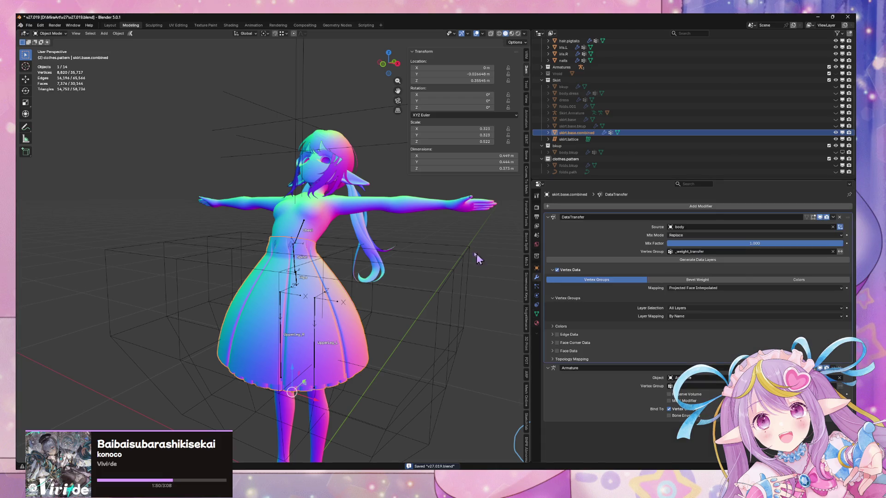
Apply the Data Transfer modifier with Nearest Face Interpolated mapping, leaving only the Armature modifier
mouse_move(418, 216)
middle_mouse_down()
mouse_move(406, 203)
mouse_move(356, 186)
middle_mouse_up()
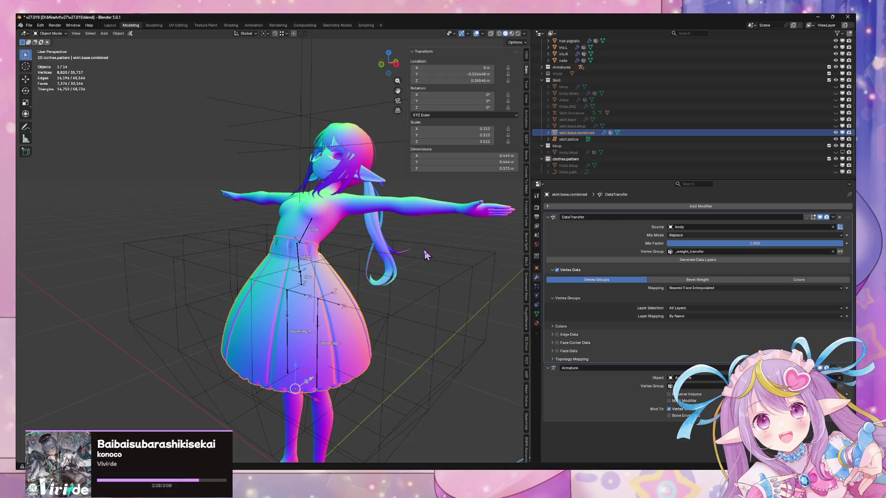
left_click(425, 256)
middle_click_drag(455, 232, 143, 220)
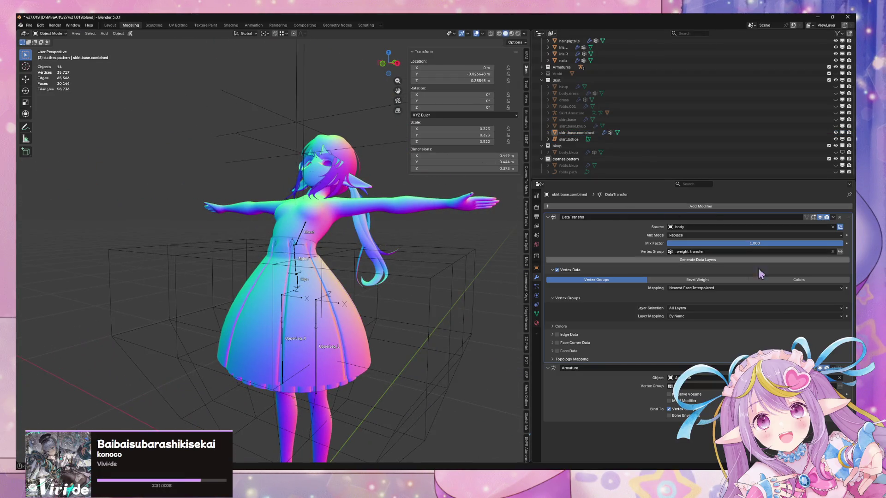
left_click(833, 217)
left_click(810, 228)
Select the skirt lattice, then skirt.base.combined again, then the body object
mouse_move(445, 223)
middle_mouse_down()
mouse_move(319, 286)
mouse_move(304, 258)
mouse_move(333, 220)
middle_mouse_up()
left_click(386, 254)
left_click(318, 285)
scroll(333, 221, "up", 3)
left_click(347, 227)
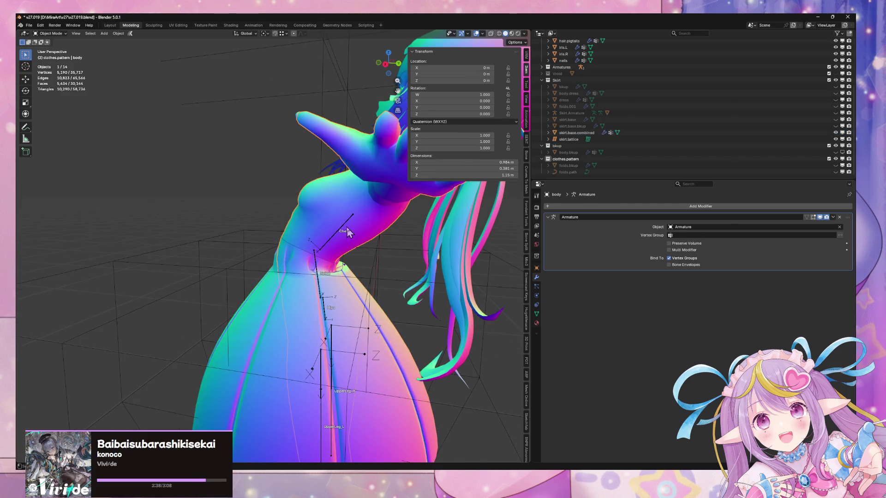
In the Armature's Pose Mode, clear the Chest bone's rotation with Alt+R and save v27.019.blend
left_click(340, 228)
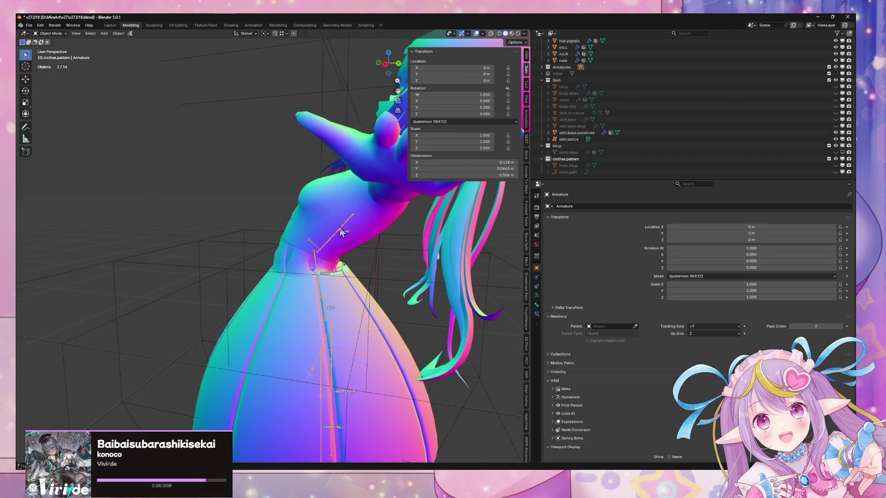
left_click(49, 55)
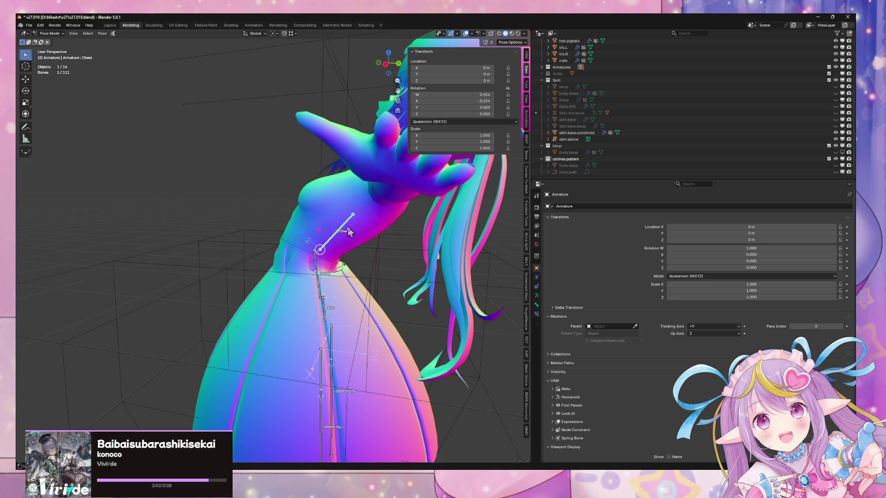
key("alt+r")
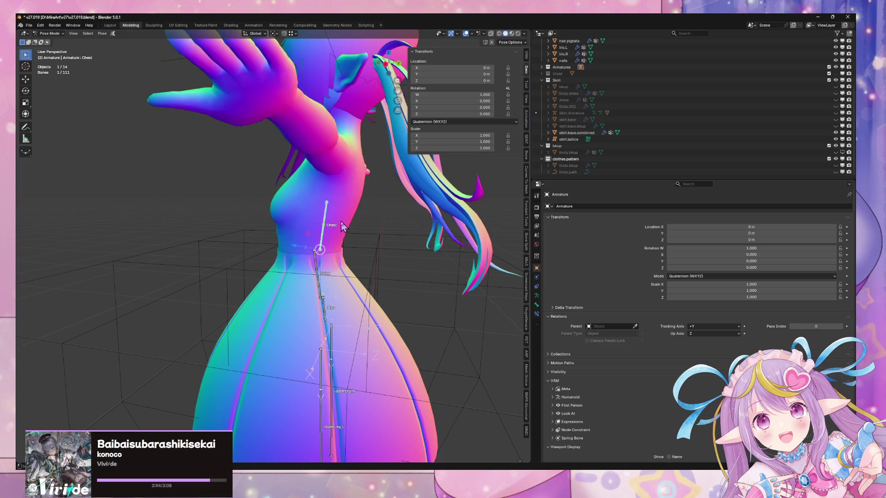
left_click(202, 192)
key("ctrl+s")
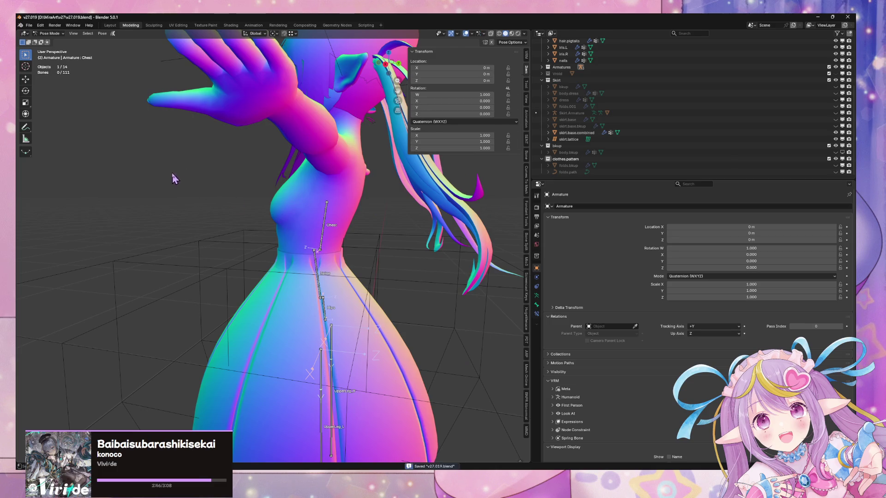
mouse_move(174, 178)
middle_mouse_down()
mouse_move(326, 311)
mouse_move(330, 277)
mouse_move(291, 184)
middle_mouse_up()
scroll(326, 311, "down", 3)
scroll(325, 312, "up", 3)
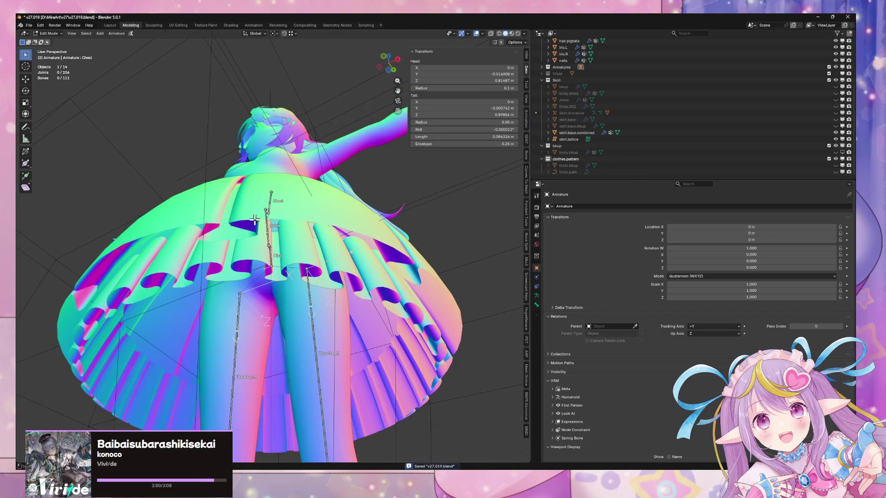
middle_click_drag(262, 54, 271, 72)
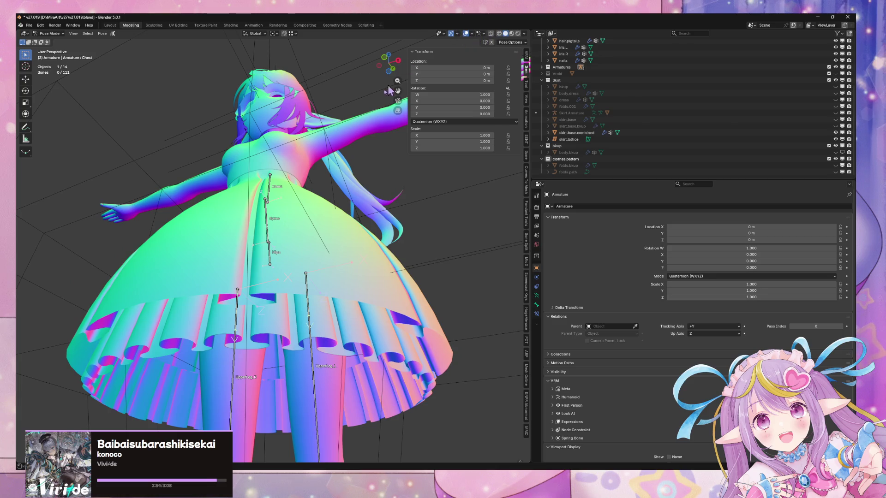
left_click(50, 33)
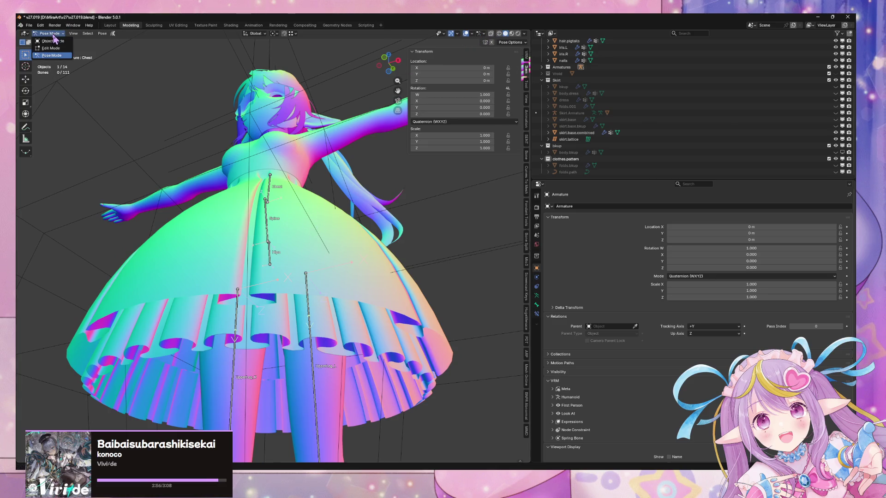
Leave Pose Mode and enter Edit Mode on skirt.base.combined
left_click(50, 24)
left_click(308, 232)
key("Tab")
scroll(309, 232, "up", 2)
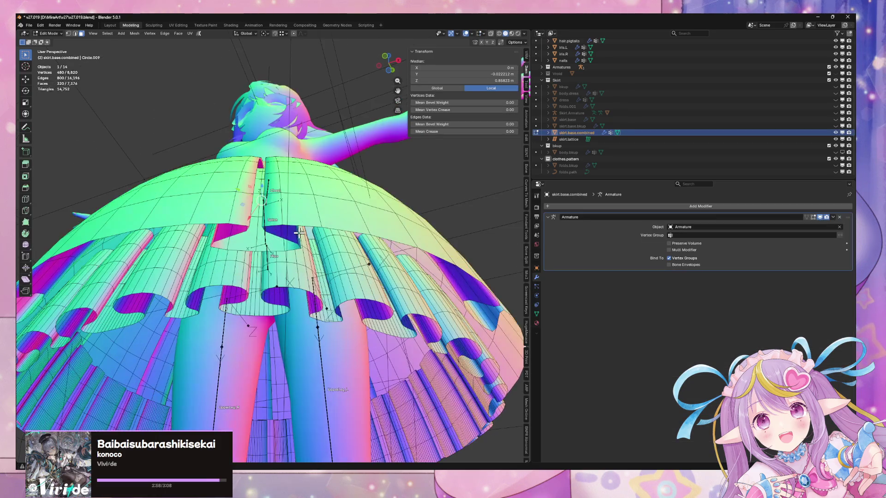
Select the inner face strips under the skirt waist and mirror the selection to the other side
left_click(264, 242, "alt")
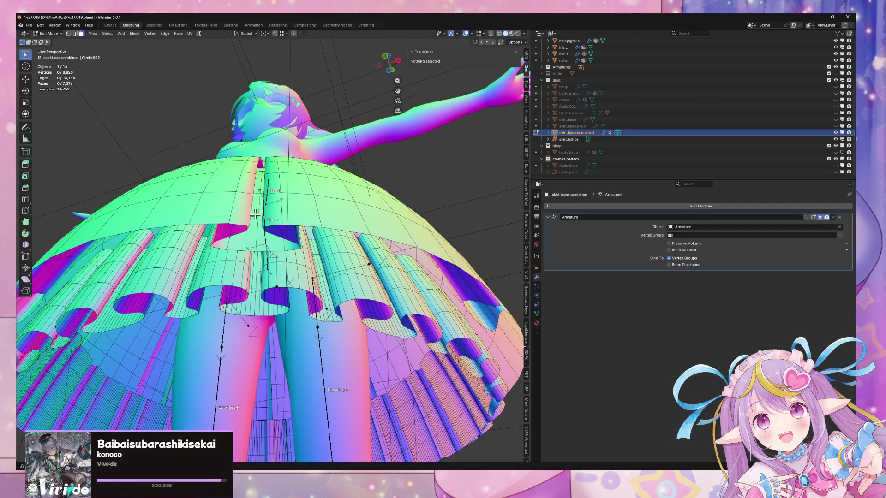
left_click(260, 219, "alt")
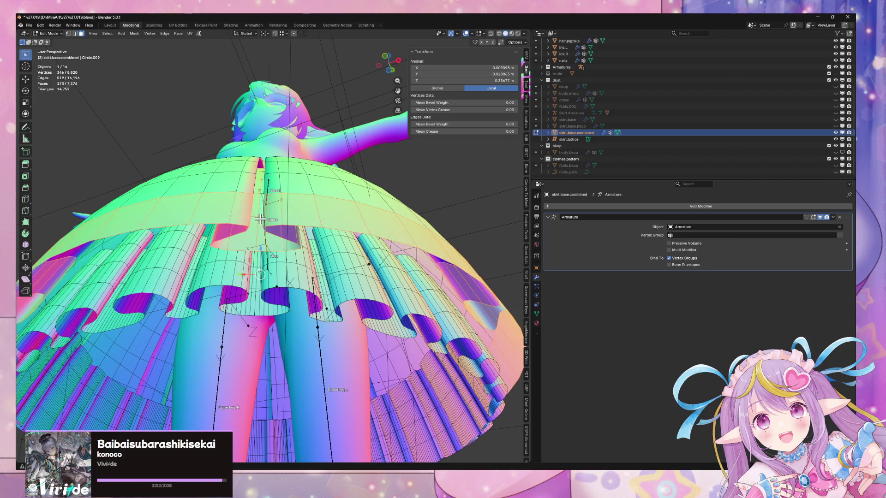
left_click(255, 217, "alt")
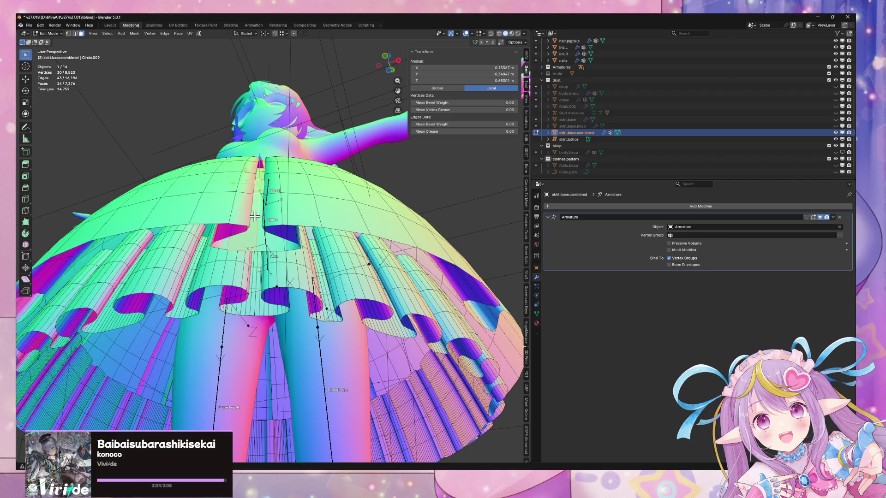
mouse_move(259, 212)
middle_mouse_down()
mouse_move(277, 276)
mouse_move(258, 260)
mouse_move(286, 205)
mouse_move(275, 208)
middle_mouse_up()
left_click(261, 177, "alt+shift")
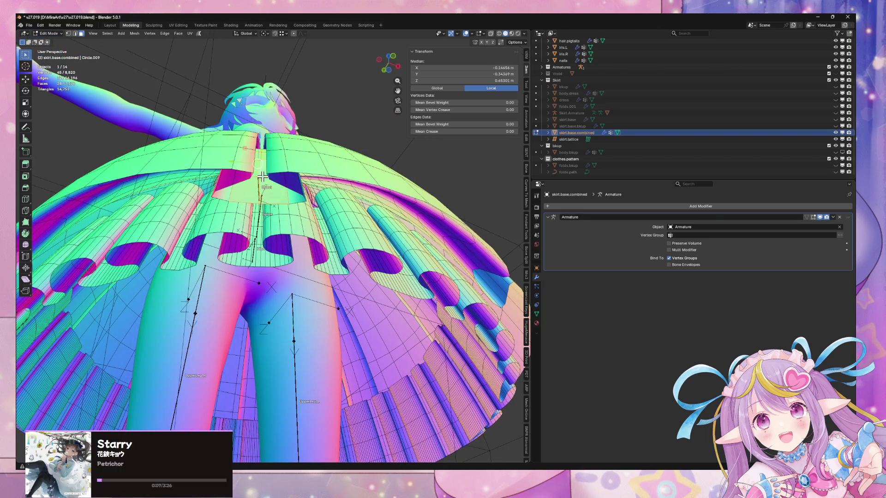
middle_click_drag(262, 177, 258, 182)
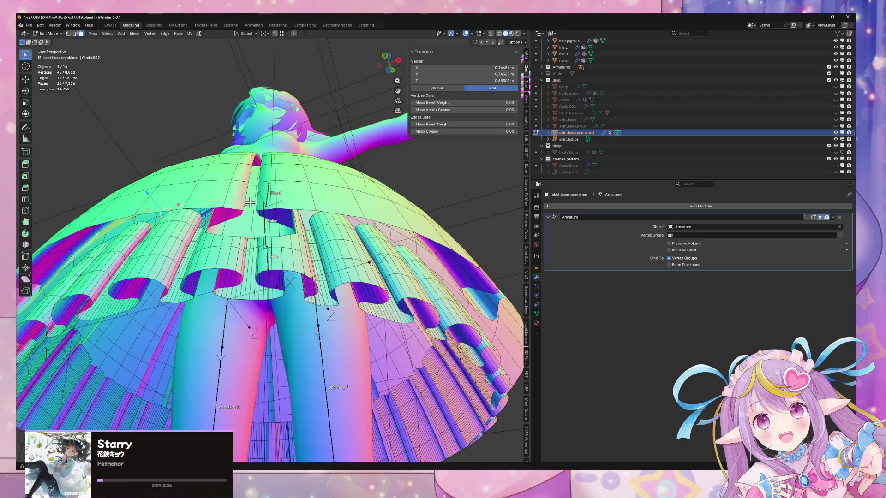
key("shift+ctrl+m")
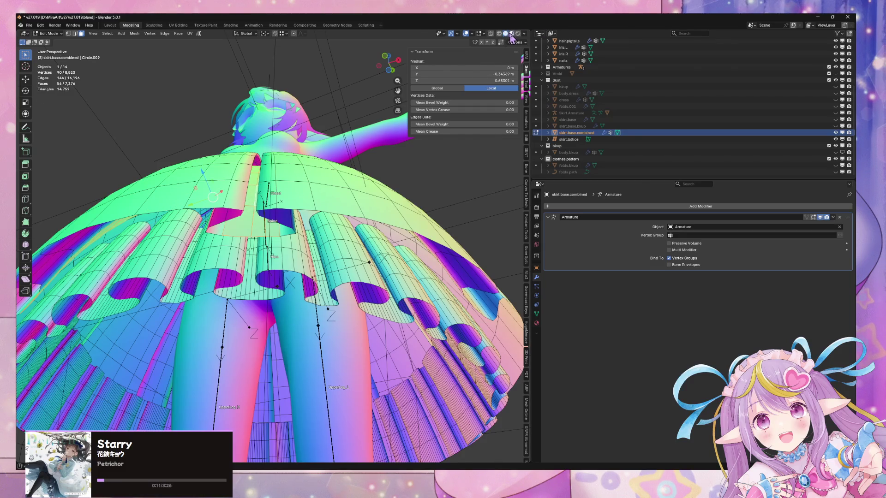
In Material Preview, add two material slots and assign m.v27.bodysuit to the skirt
left_click(511, 33)
middle_click_drag(444, 194, 447, 198)
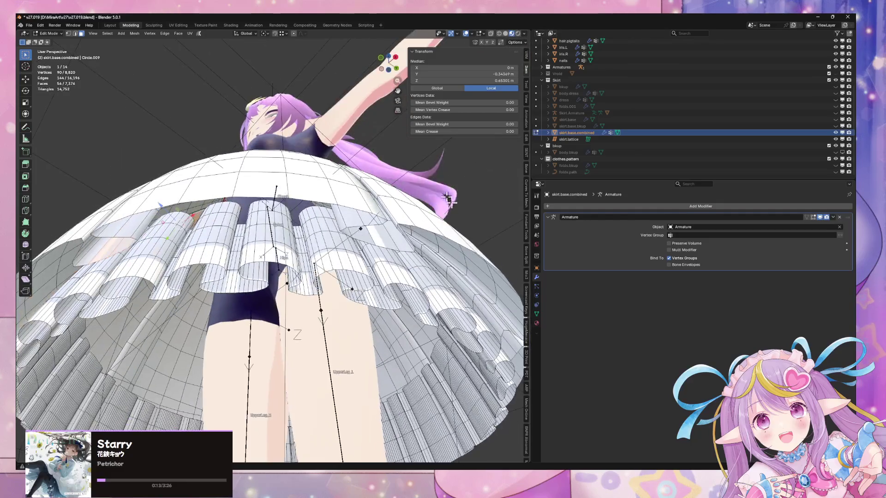
left_click(536, 324)
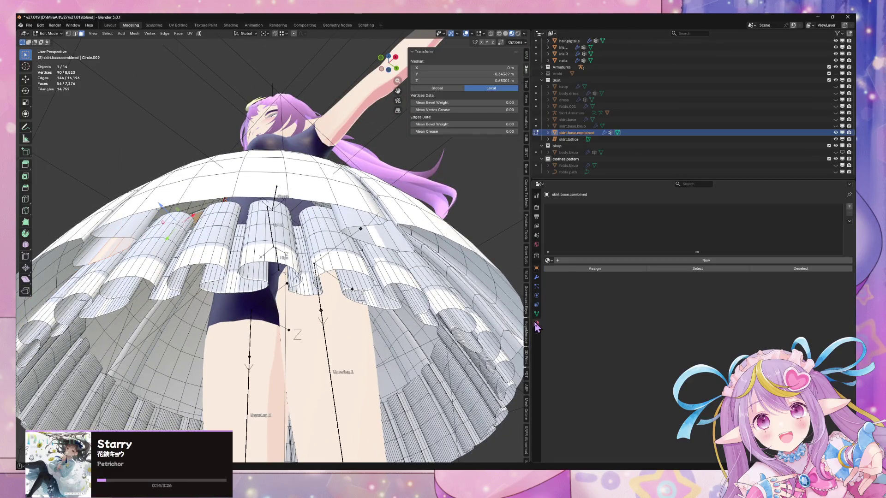
left_click(849, 206)
left_click(849, 207)
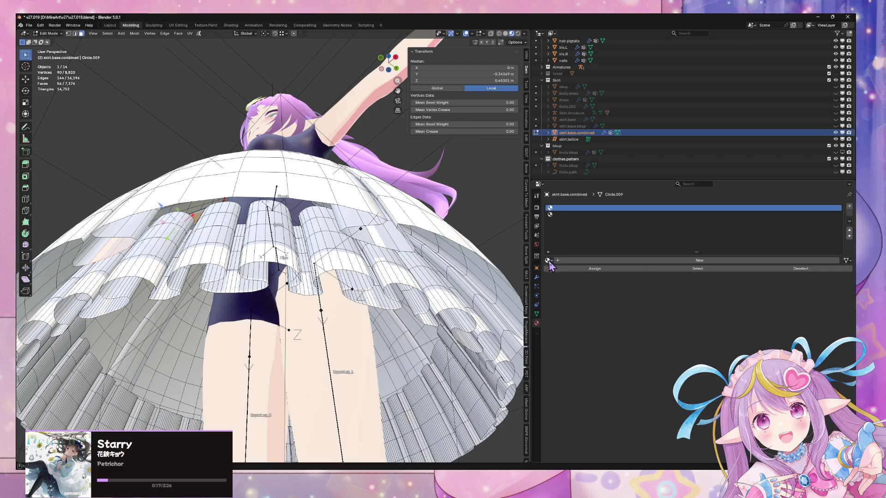
left_click(549, 260)
left_click(575, 291)
middle_click_drag(341, 198, 343, 203)
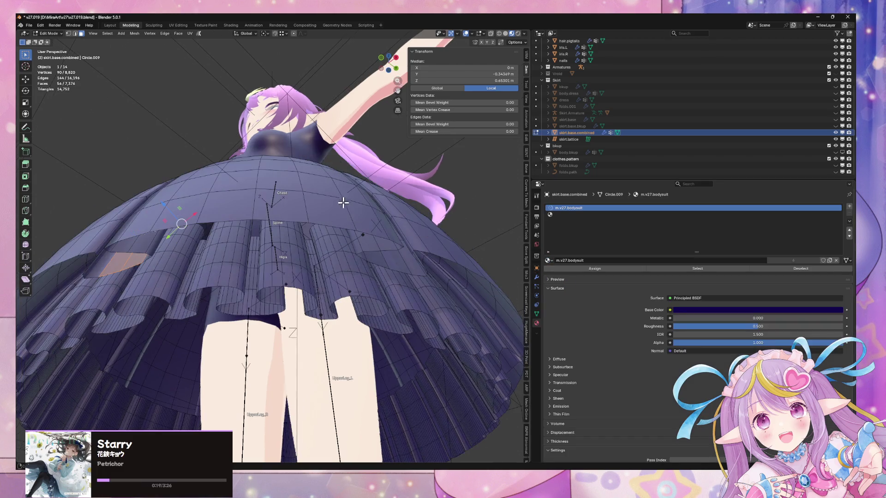
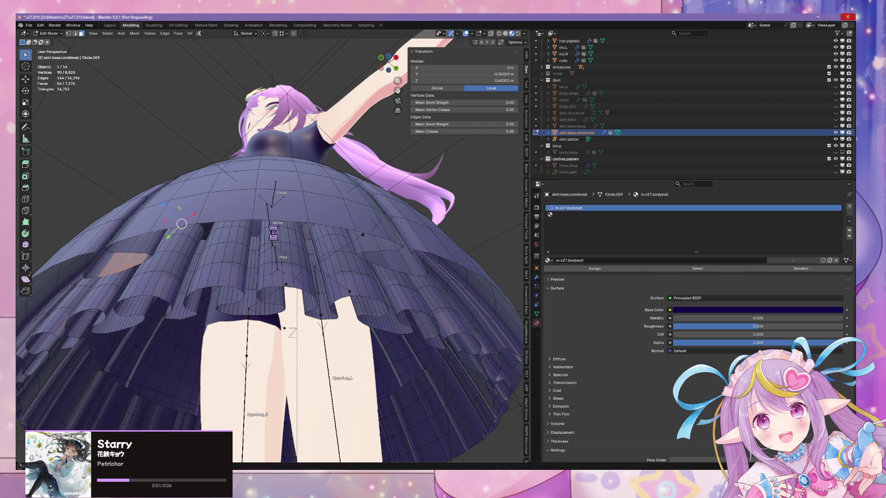
Close the frozen, not-responding Blender window
left_click(98, 19)
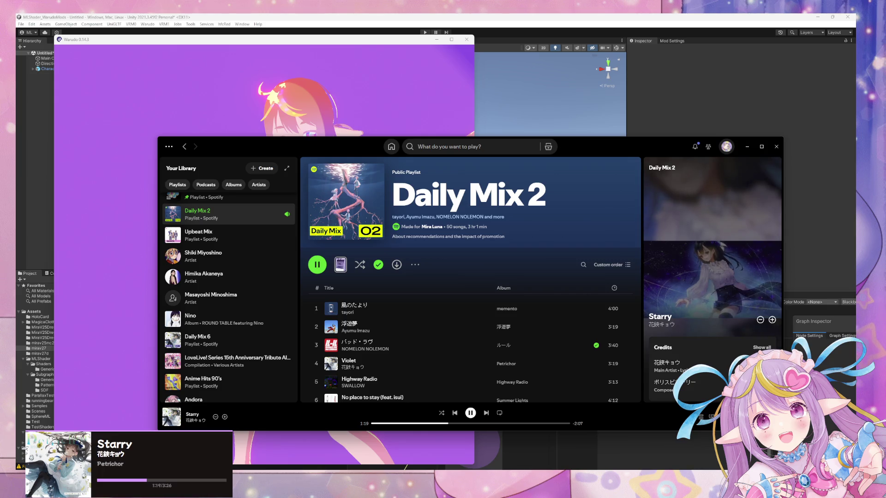
Force-close the hung Warudo window with 'Close the program'
left_click(421, 44)
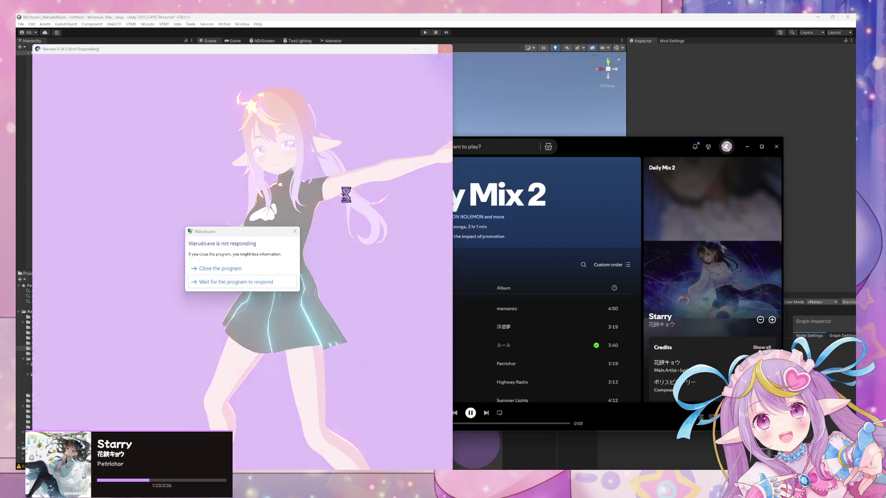
left_click(258, 264)
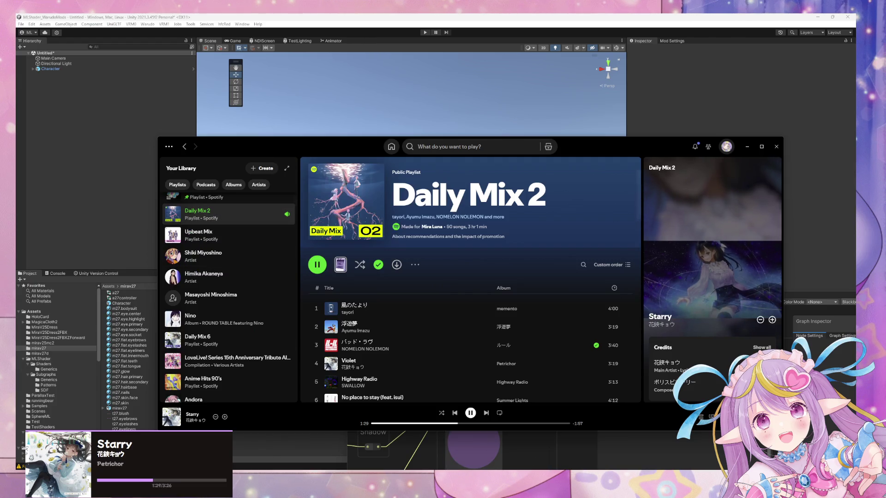
mouse_move(531, 497)
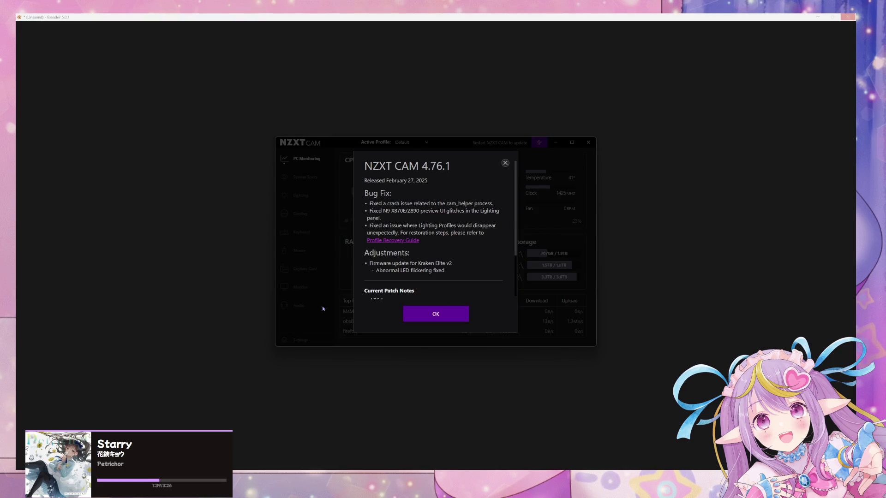
Dismiss the NZXT popup and recover the v27.019 autosave from File > Recover
left_click(444, 322)
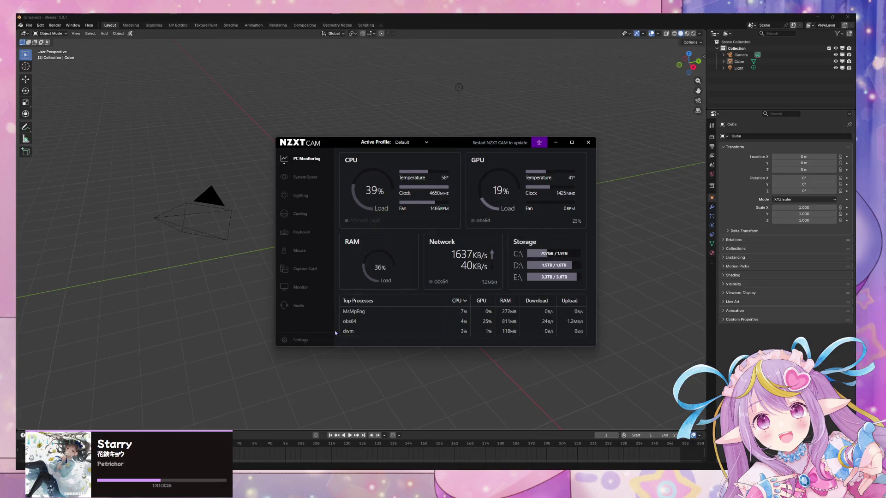
left_click(29, 26)
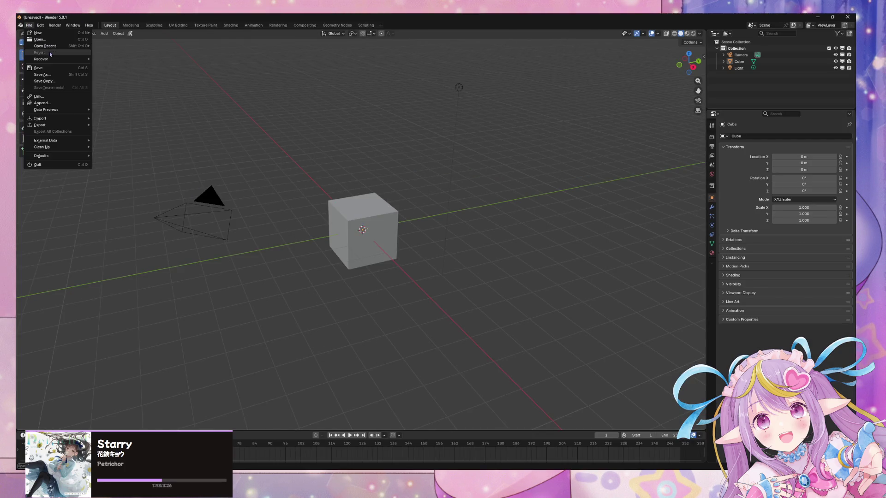
mouse_move(69, 59)
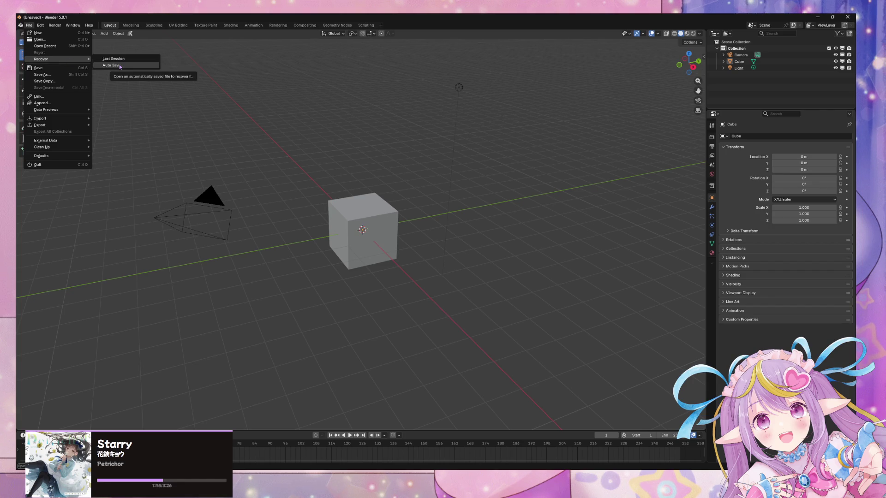
left_click(119, 66)
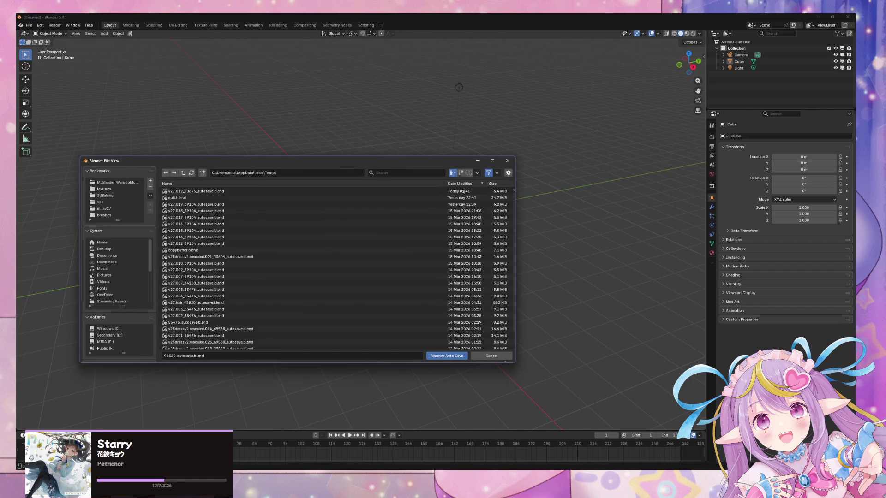
double_click(373, 190)
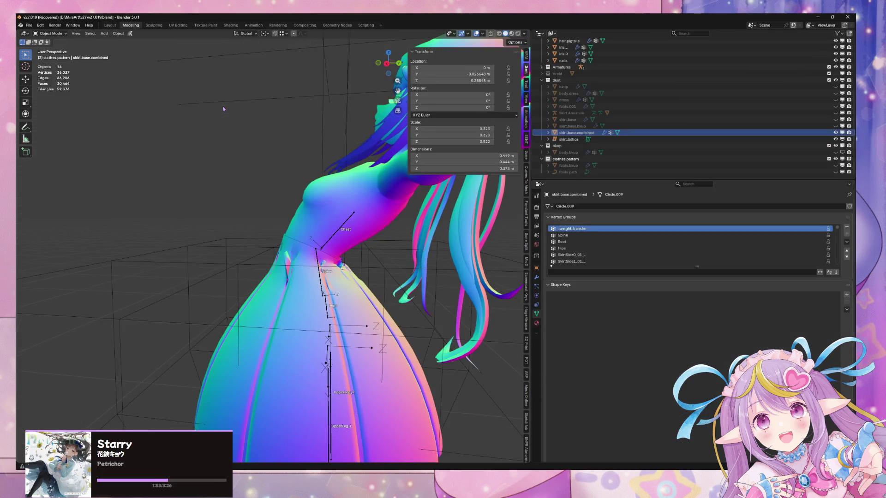
Save the recovered file and set the skirt's DataTransfer mapping to Nearest Face Interpolated
middle_click_drag(223, 109, 285, 220)
key("ctrl+s")
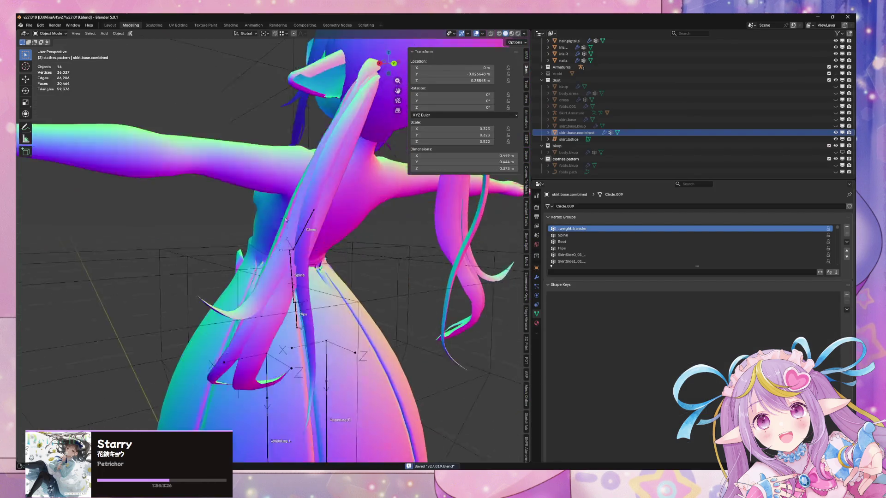
left_click(323, 282)
key("KP_Decimal")
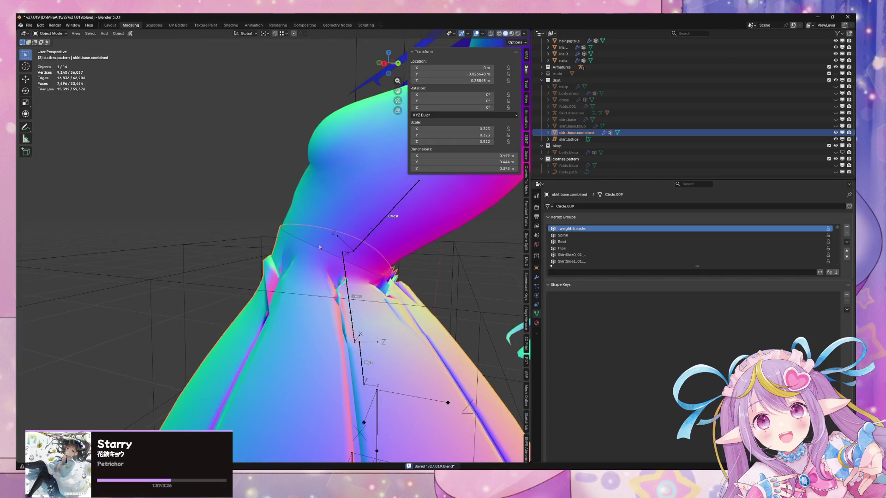
left_click(536, 277)
left_click(716, 288)
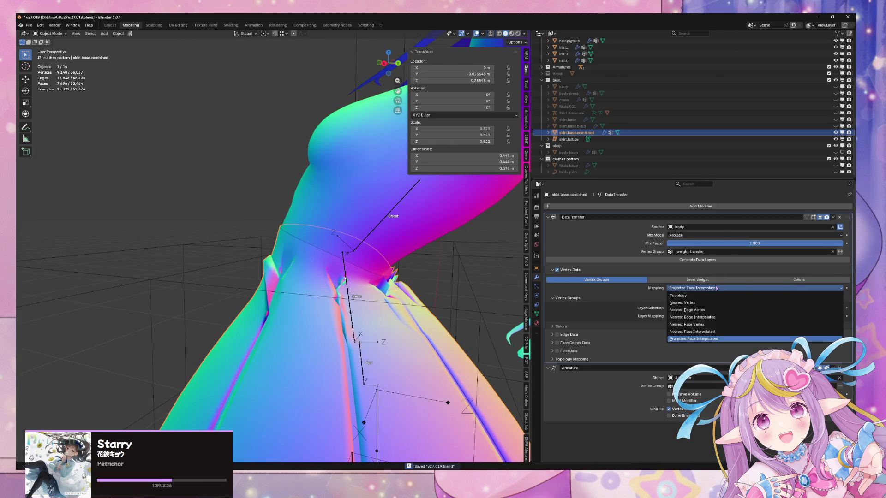
left_click(692, 332)
Put the skirt in Edit Mode with its vertex groups shown and select all vertices
middle_click_drag(397, 234, 368, 229)
scroll(368, 230, "up", 3)
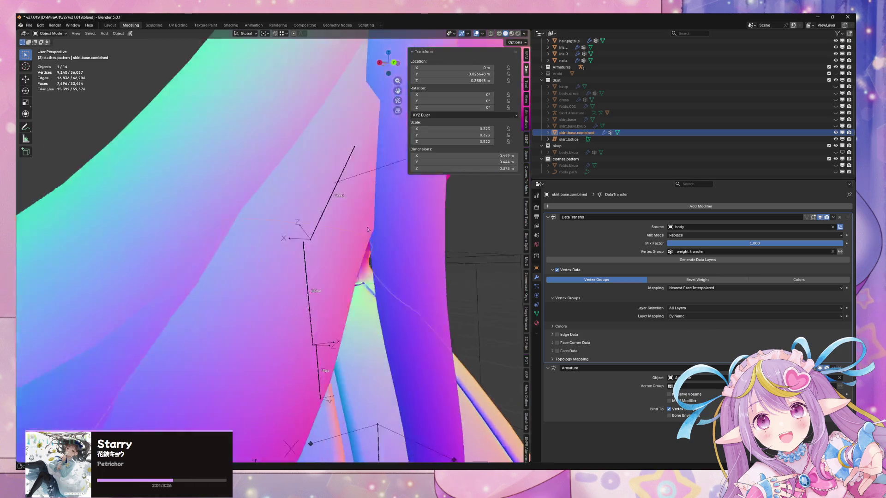
scroll(367, 230, "down", 5)
key("Tab")
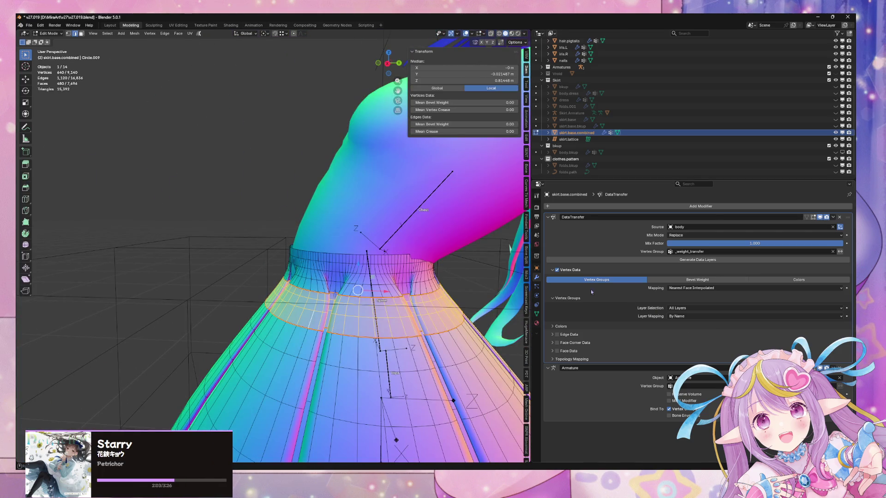
left_click(537, 313)
left_click(537, 277)
mouse_move(466, 272)
middle_mouse_down()
mouse_move(444, 259)
mouse_move(455, 256)
mouse_move(453, 263)
middle_mouse_up()
left_click(536, 313)
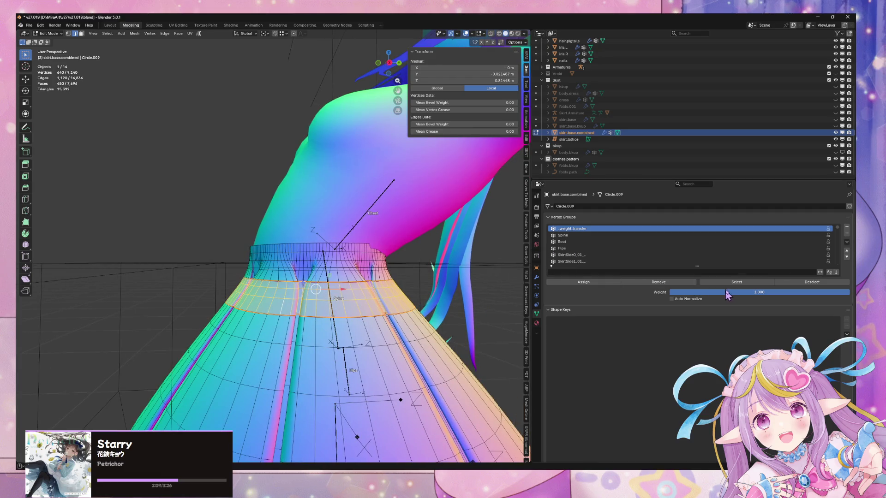
key("a")
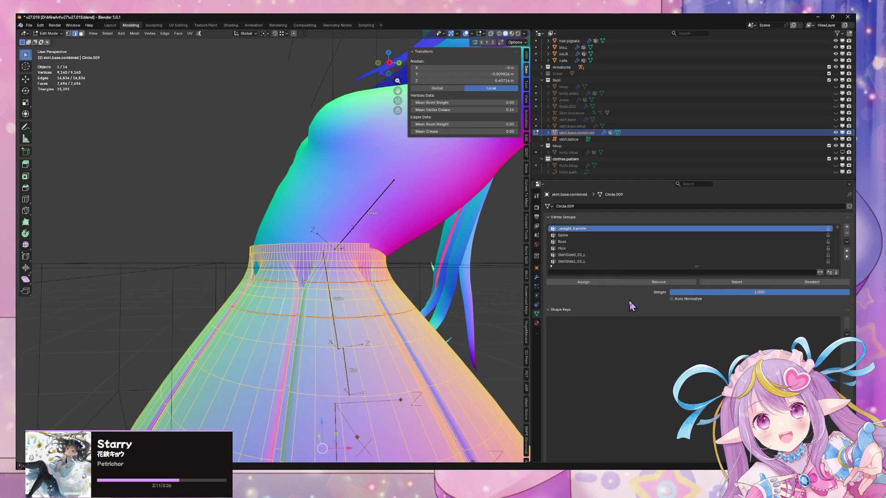
mouse_move(508, 272)
middle_mouse_down()
mouse_move(401, 257)
mouse_move(480, 265)
middle_mouse_up()
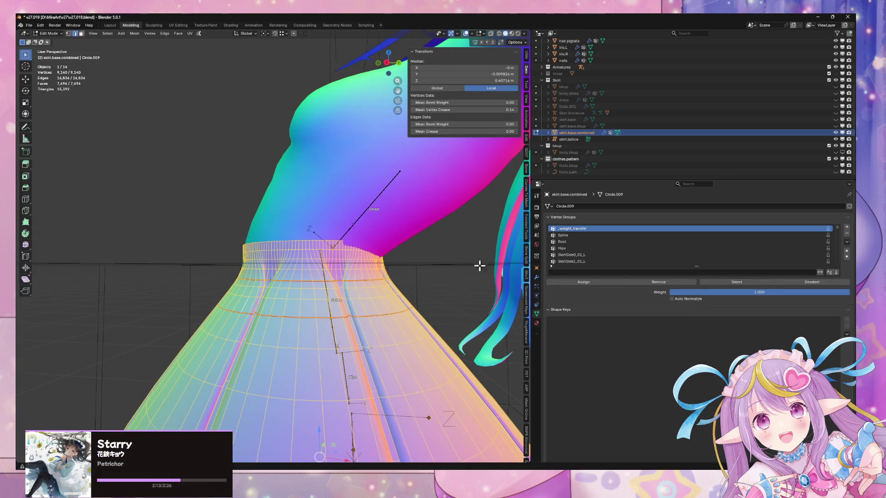
left_click(48, 33)
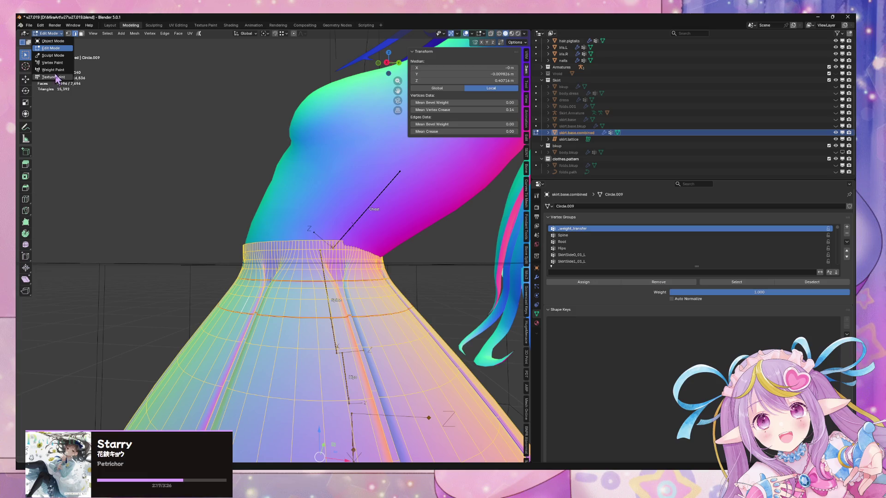
Switch the skirt to Weight Paint with the Gradient tool, trying and undoing a first gradient
left_click(53, 70)
mouse_move(286, 187)
middle_mouse_down()
mouse_move(326, 184)
mouse_move(374, 127)
middle_mouse_up()
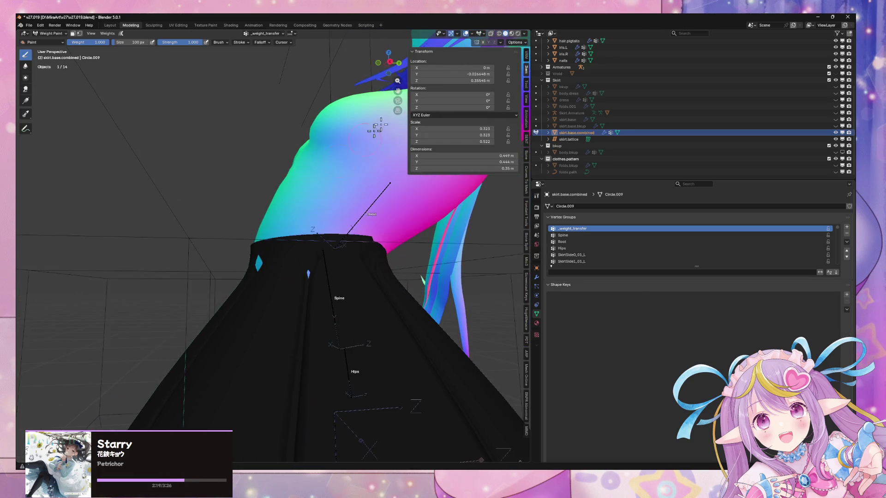
middle_click_drag(346, 99, 530, 203)
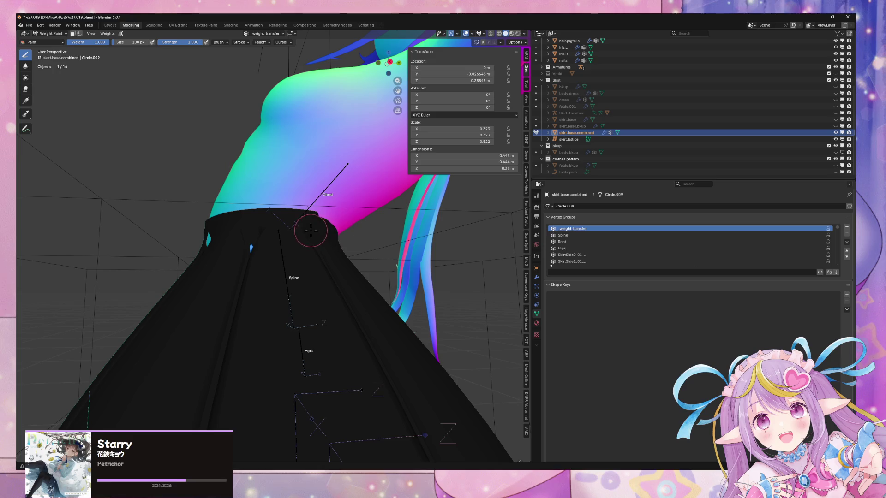
left_click(55, 43)
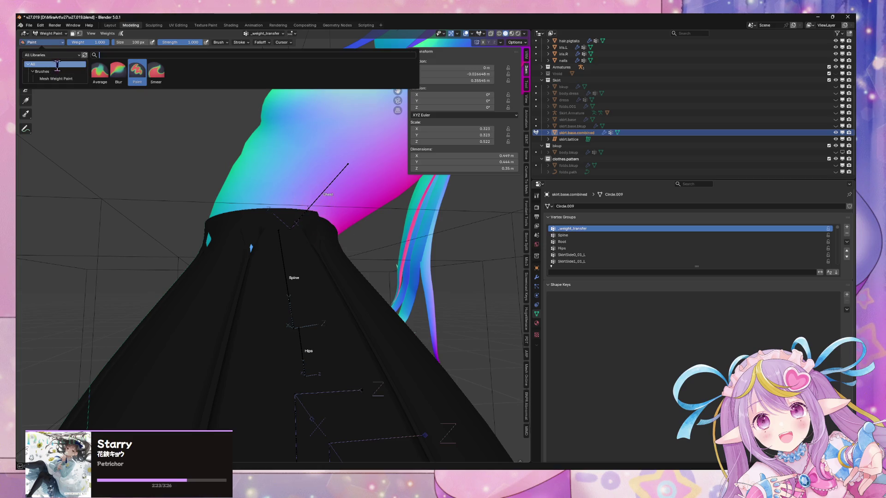
left_click(26, 100)
mouse_move(286, 215)
left_mouse_down()
mouse_move(280, 285)
mouse_move(293, 287)
left_mouse_up()
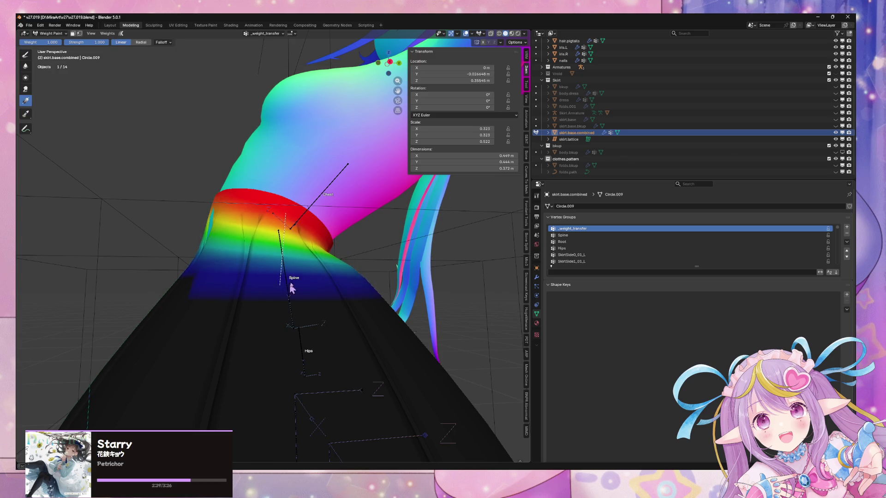
key("ctrl+z")
From a side view, try several waist-down gradients, undoing or cancelling each one
left_click_drag(389, 63, 392, 68)
left_click(393, 67)
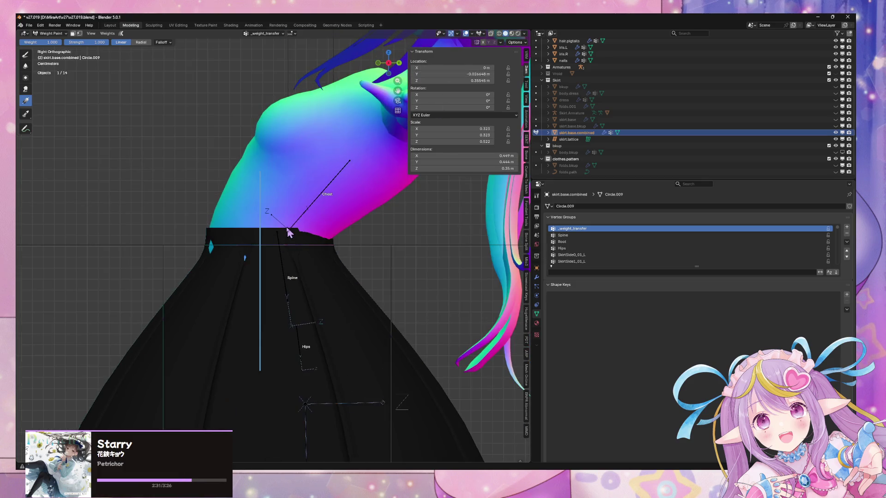
mouse_move(266, 236)
left_mouse_down()
mouse_move(273, 370)
mouse_move(301, 299)
left_mouse_up()
key("ctrl+z")
left_click_drag(264, 237, 253, 358)
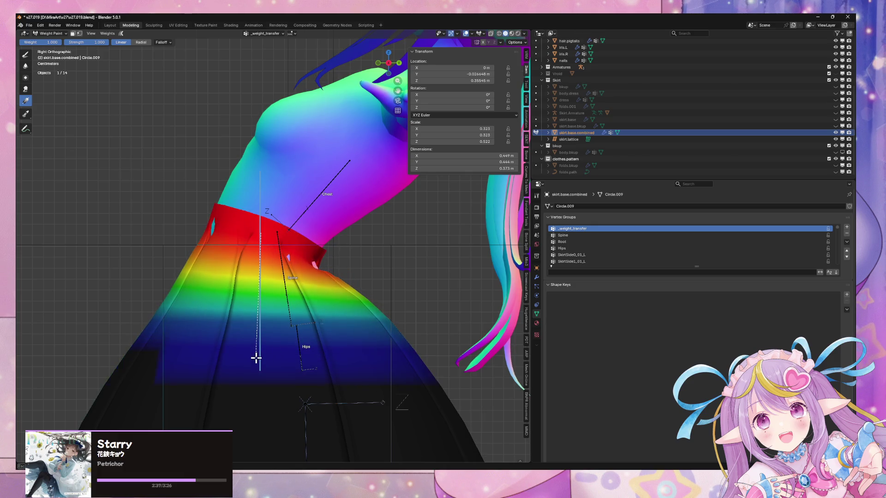
key("ctrl+z")
mouse_move(291, 283)
middle_mouse_down()
mouse_move(366, 277)
mouse_move(326, 288)
mouse_move(292, 271)
mouse_move(292, 263)
mouse_move(303, 277)
mouse_move(348, 282)
mouse_move(317, 271)
mouse_move(295, 249)
mouse_move(318, 233)
mouse_move(309, 228)
middle_mouse_up()
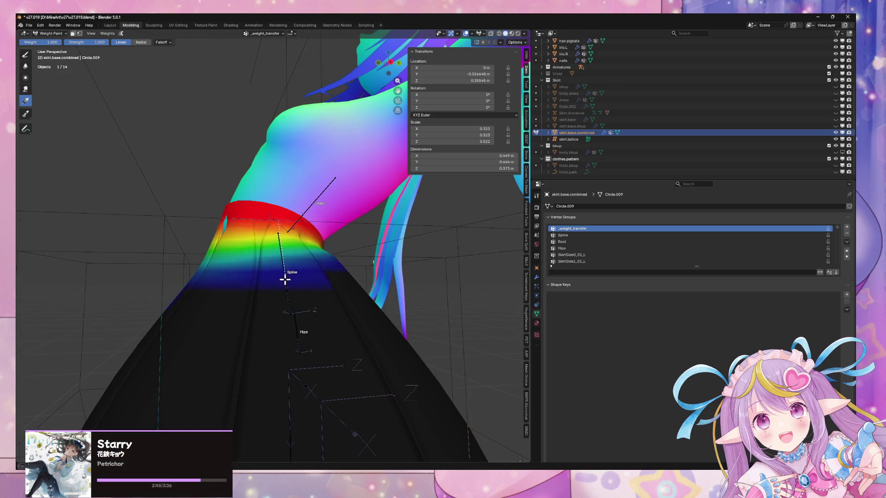
left_click_drag(284, 279, 263, 304)
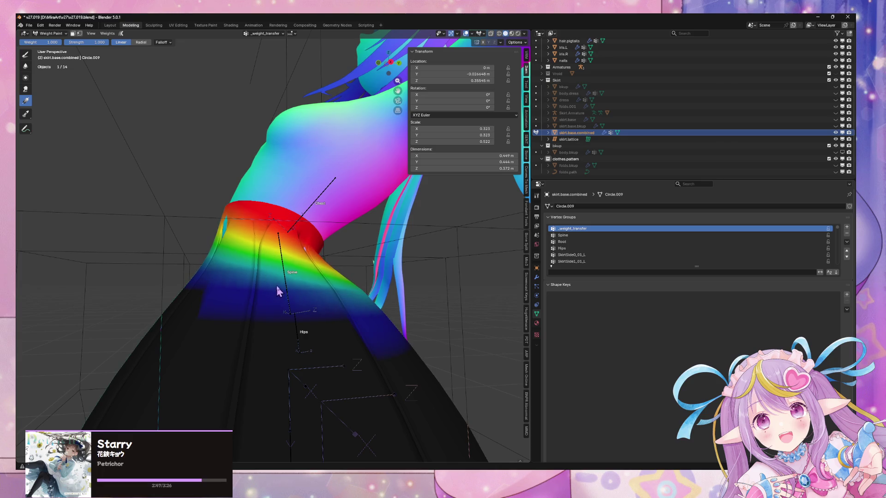
right_click(276, 291)
left_click(391, 62)
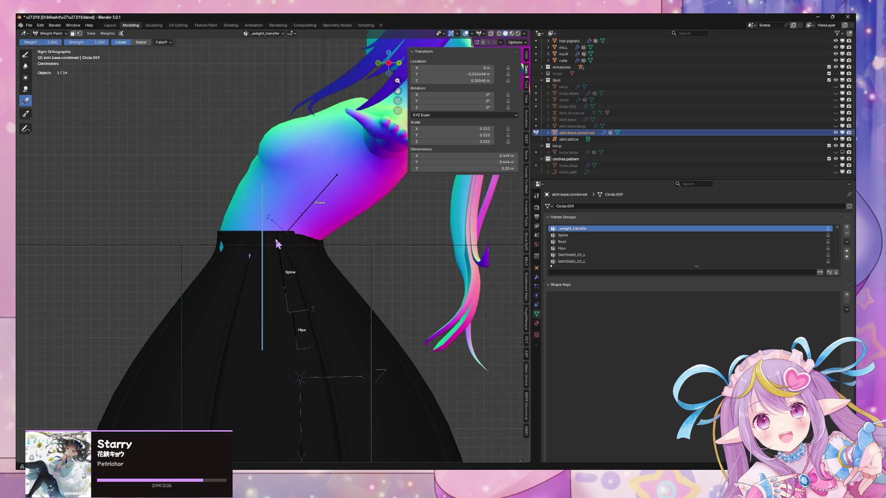
mouse_move(277, 298)
left_mouse_down()
mouse_move(276, 323)
mouse_move(269, 272)
left_mouse_up()
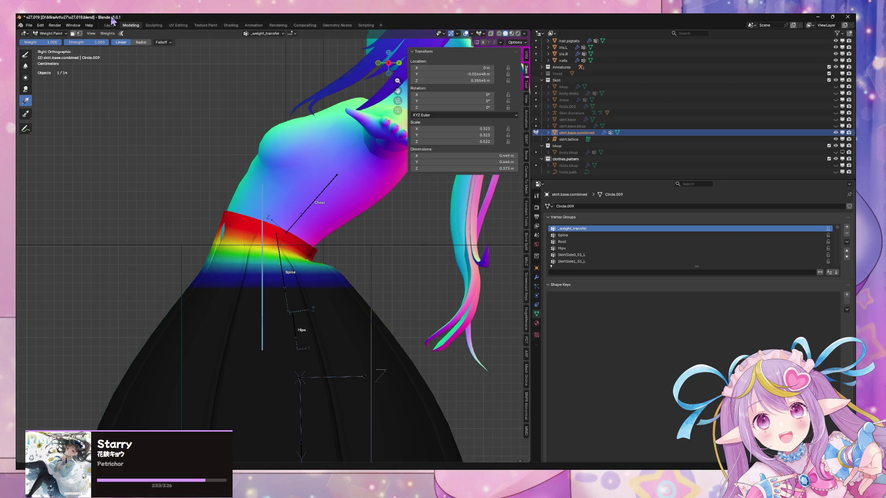
key("ctrl+z")
Enable Falloff and Options, then paint the final top-to-bottom gradient on the waist
left_click(169, 44)
left_click(170, 45)
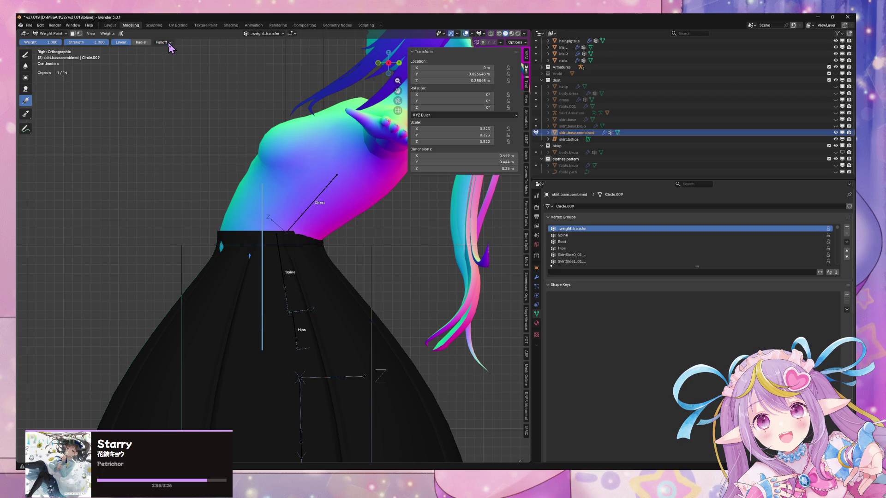
left_click(523, 45)
mouse_move(270, 240)
left_mouse_down()
mouse_move(252, 294)
mouse_move(261, 293)
left_mouse_up()
mouse_move(242, 223)
middle_mouse_down()
mouse_move(423, 227)
mouse_move(231, 224)
mouse_move(297, 219)
middle_mouse_up()
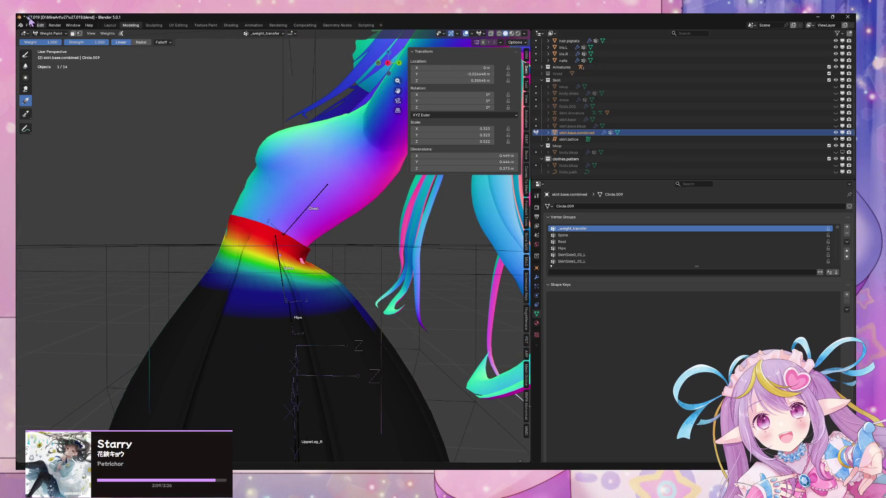
Remove all skirt vertices from the _weight_transfer group and return to Object Mode
left_click(43, 30)
left_click(48, 43)
left_click(297, 226)
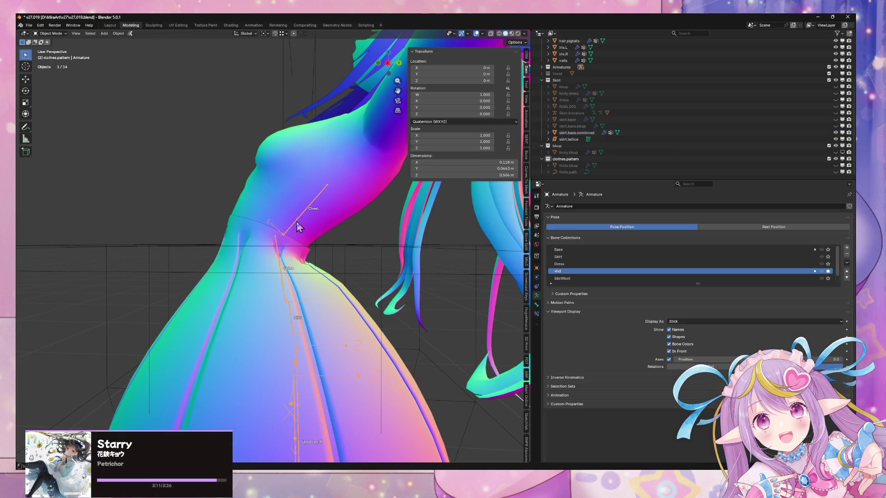
left_click(322, 287, "shift")
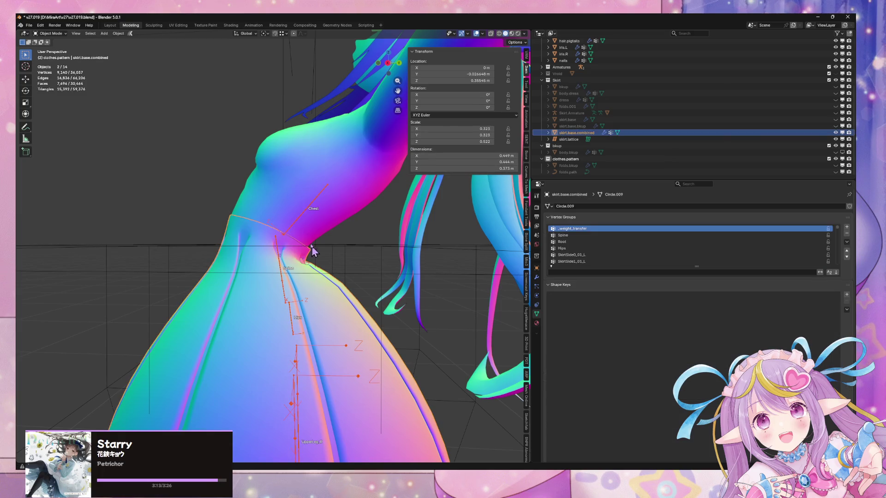
key("Tab")
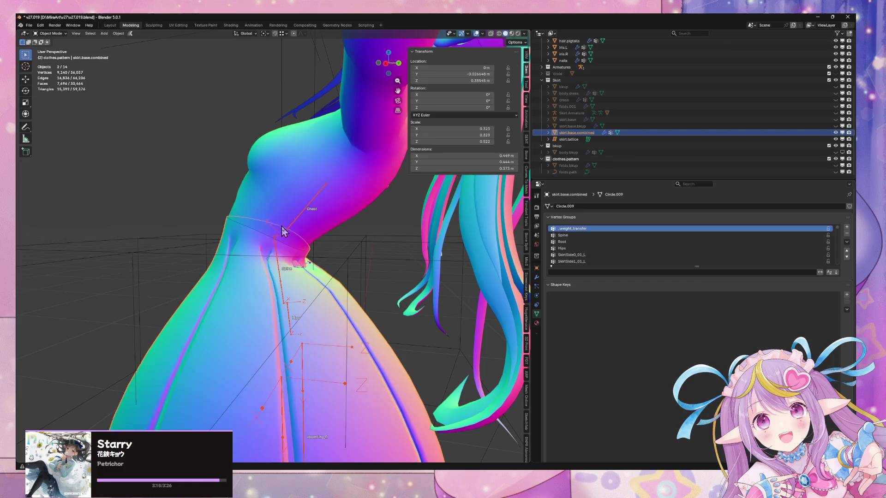
key("a")
left_click(678, 283)
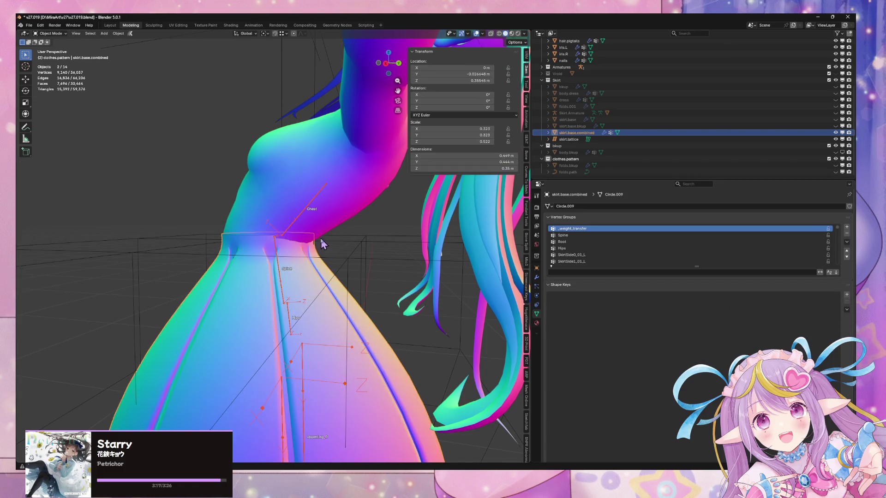
key("Tab")
Make Spine the skirt's active vertex group in Edit Mode, then go back to Object Mode
left_click(388, 64)
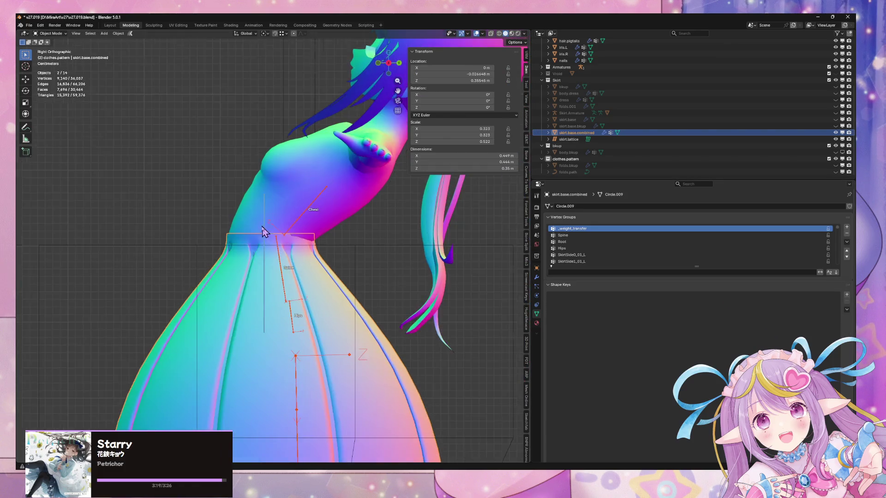
scroll(282, 263, "down", 4)
scroll(279, 261, "up", 3)
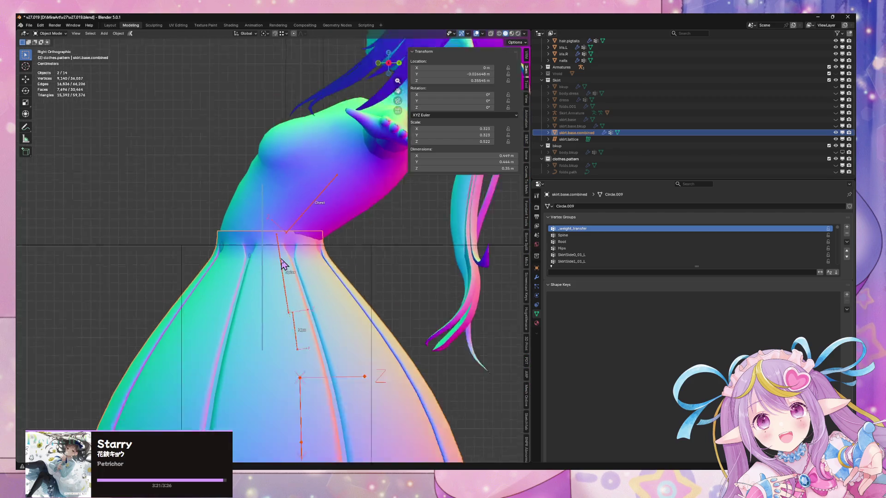
scroll(277, 260, "down", 3)
scroll(270, 260, "up", 3)
key("Tab")
left_click(616, 236)
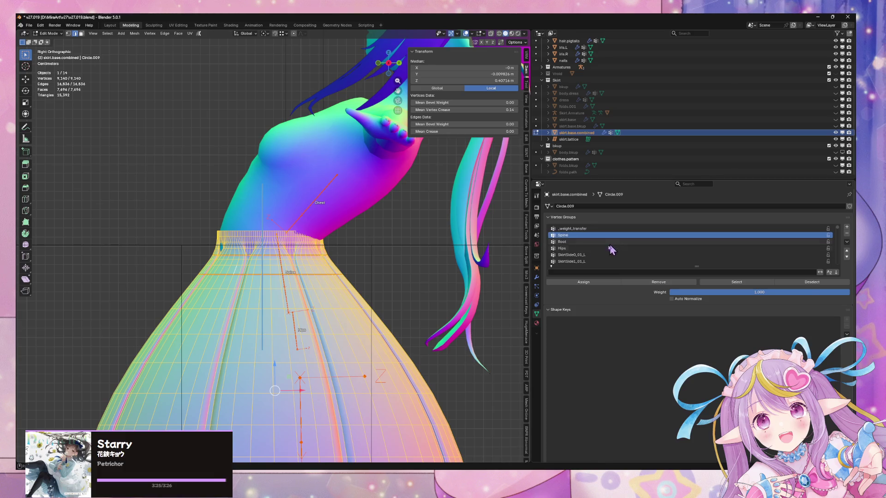
mouse_move(347, 238)
middle_mouse_down()
mouse_move(338, 227)
mouse_move(373, 217)
middle_mouse_up()
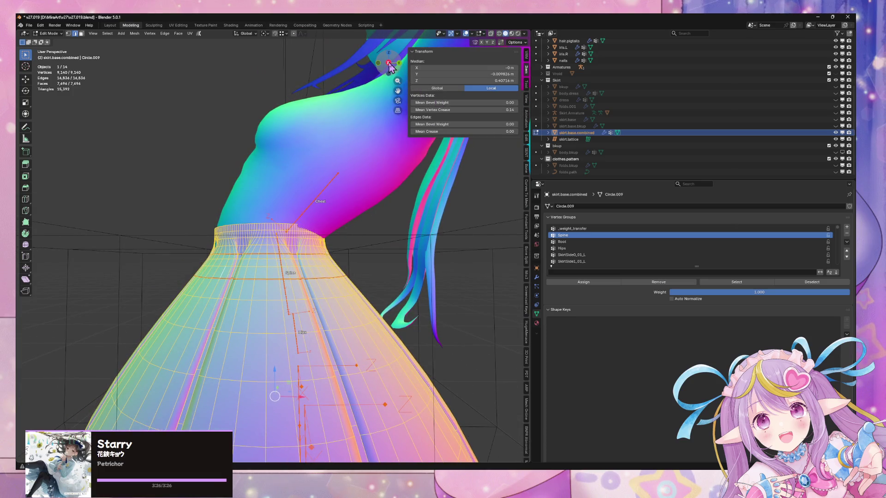
left_click_drag(389, 67, 380, 95)
key("Tab")
mouse_move(347, 190)
middle_mouse_down()
mouse_move(353, 202)
mouse_move(421, 217)
middle_mouse_up()
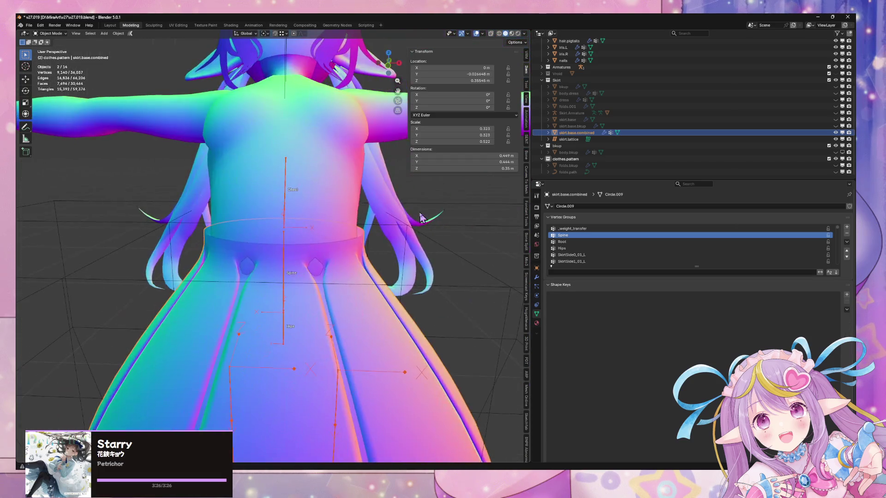
key("Tab")
key("Tab")
key("Tab")
key("Tab")
mouse_move(424, 253)
middle_mouse_down()
mouse_move(395, 241)
mouse_move(316, 240)
mouse_move(376, 251)
mouse_move(412, 276)
mouse_move(406, 76)
middle_mouse_up()
left_click(394, 64)
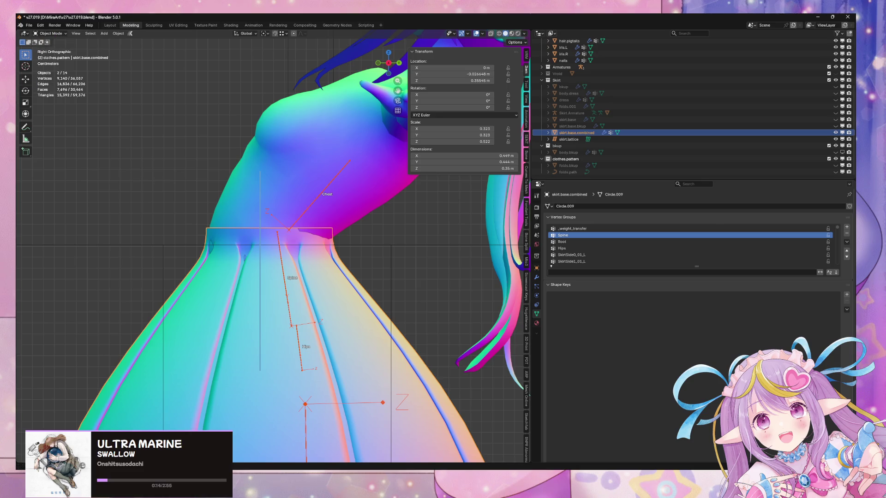
Weight-paint the skirt with the Chest bone's group active, undoing a trial gradient
left_click(296, 229)
left_click(294, 231, "shift")
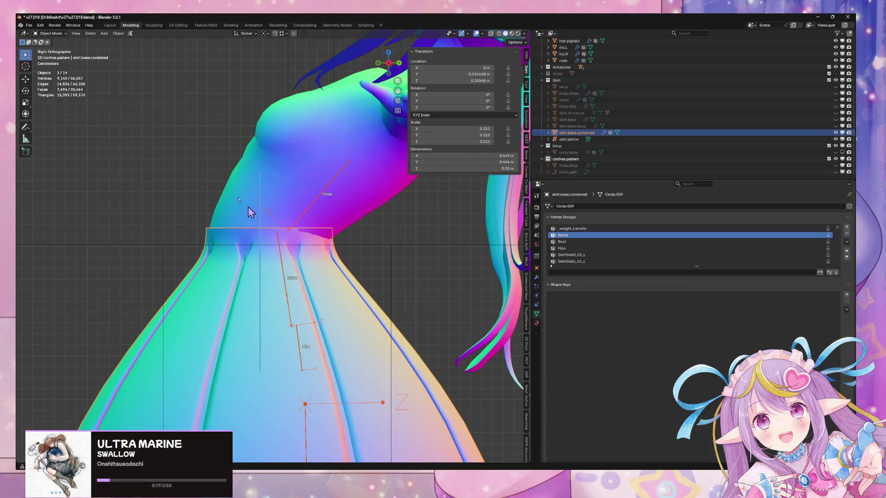
left_click(63, 33)
left_click(58, 70)
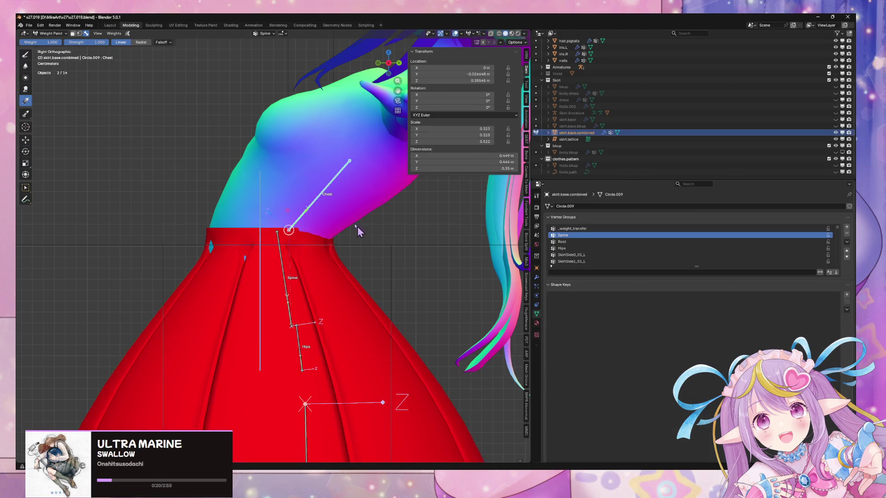
left_click(323, 197, "ctrl")
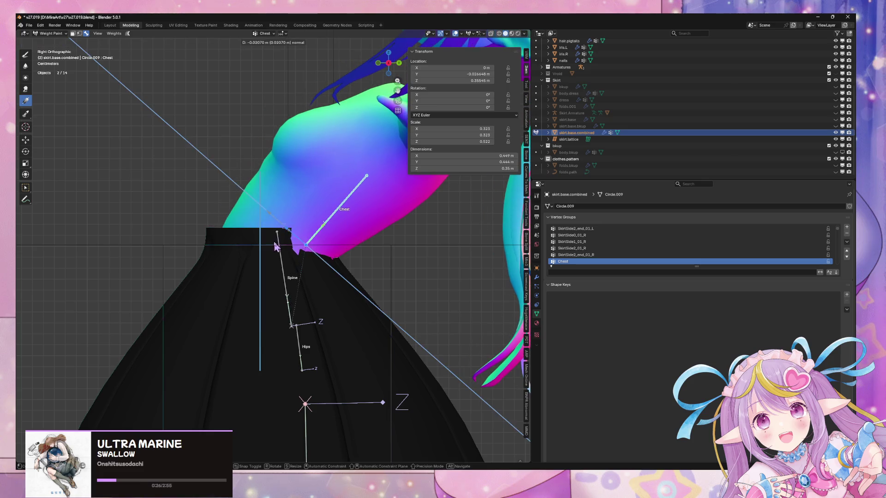
mouse_move(250, 213)
left_mouse_down()
mouse_move(239, 247)
mouse_move(269, 283)
mouse_move(239, 303)
mouse_move(223, 300)
mouse_move(248, 292)
mouse_move(234, 262)
mouse_move(236, 288)
mouse_move(245, 259)
mouse_move(220, 271)
mouse_move(249, 298)
left_mouse_up()
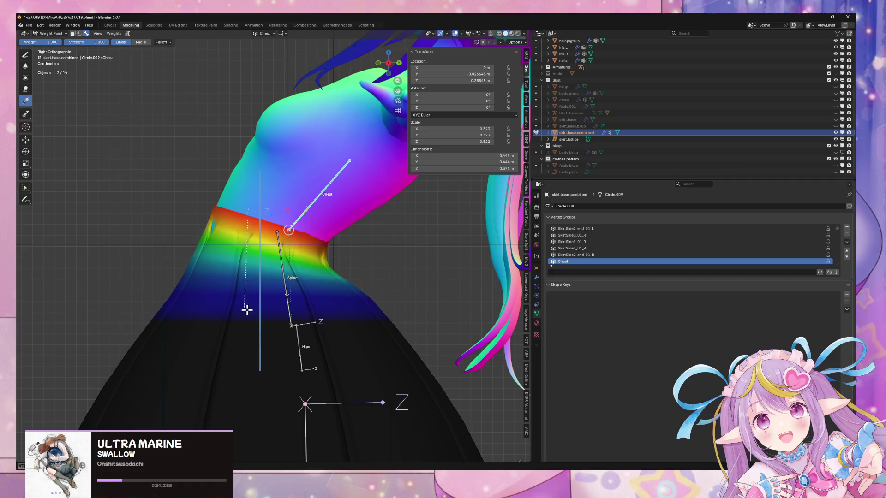
key("ctrl+z")
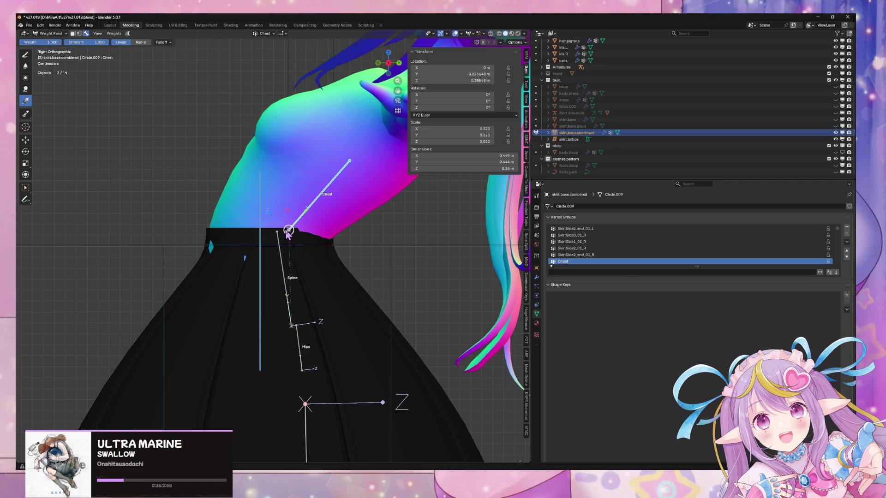
Try longer and shorter Chest gradients from the side view, undoing or cancelling each
middle_click_drag(274, 251, 411, 46)
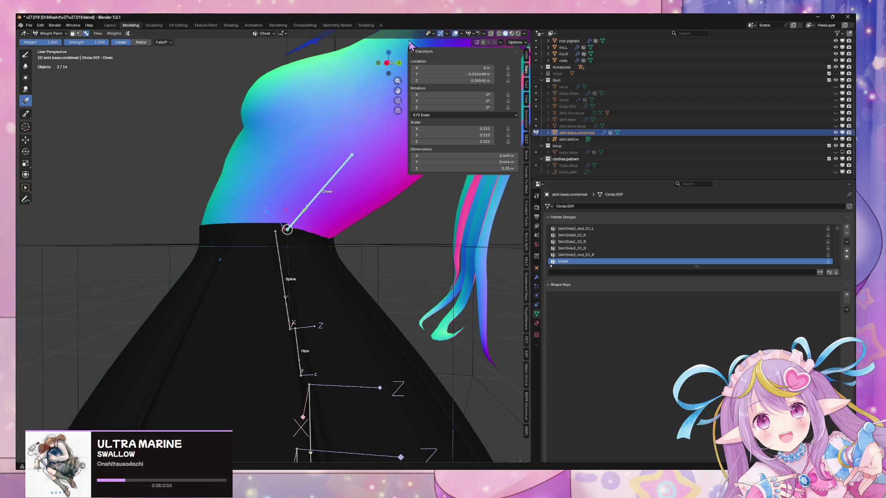
left_click(388, 64)
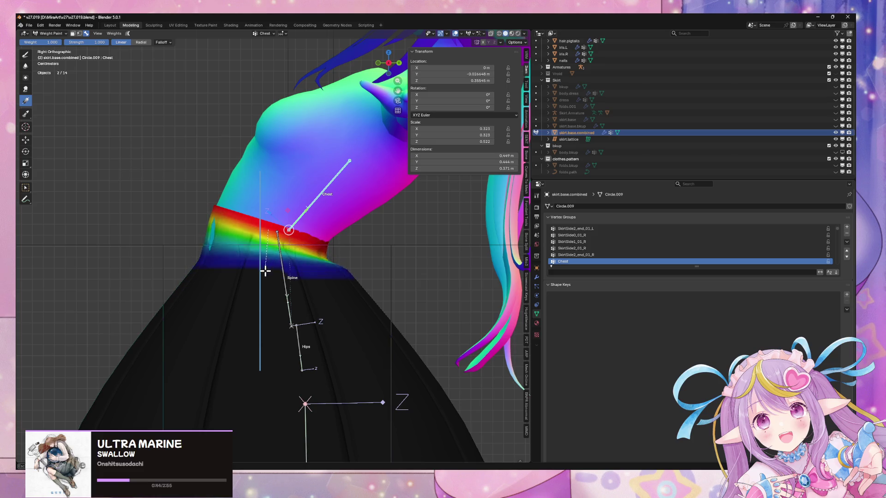
mouse_move(263, 282)
left_mouse_down()
mouse_move(255, 320)
mouse_move(233, 340)
mouse_move(234, 307)
mouse_move(262, 293)
mouse_move(274, 236)
mouse_move(267, 259)
left_mouse_up()
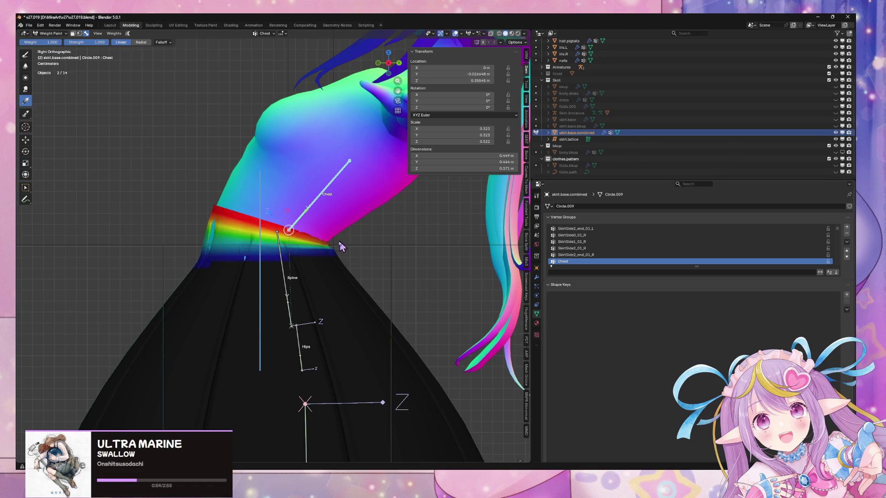
key("ctrl+z")
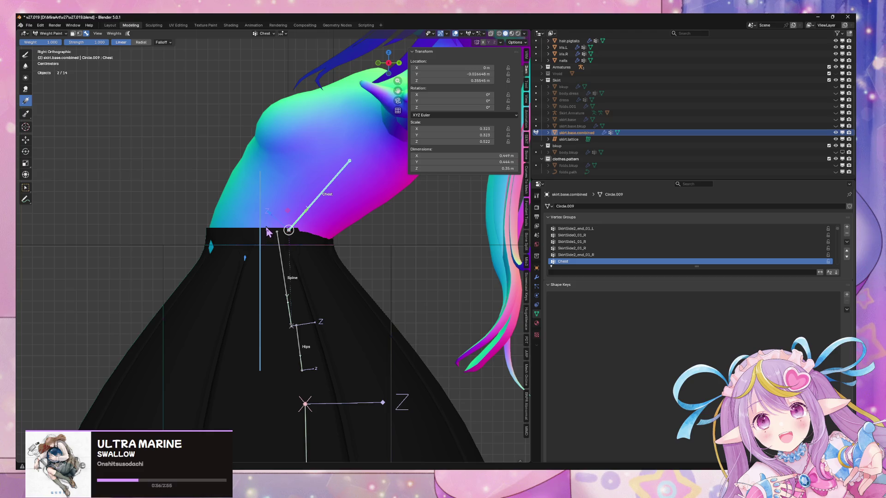
left_click_drag(266, 227, 268, 265)
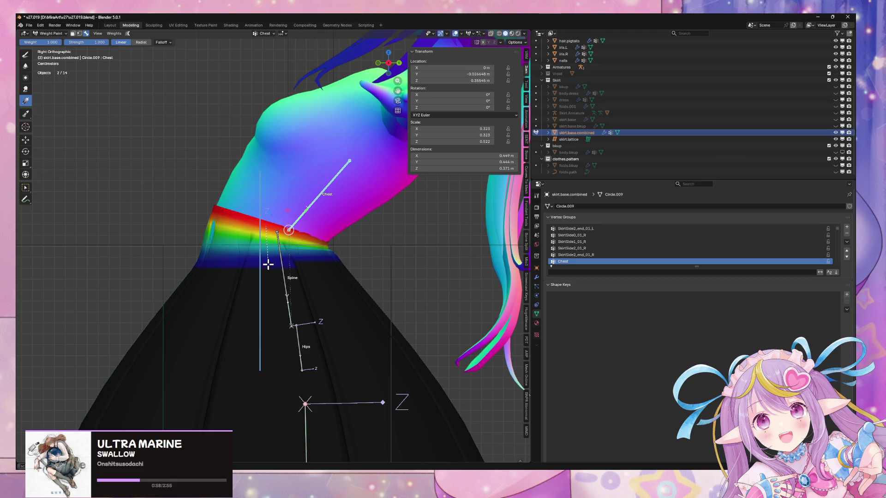
mouse_move(272, 271)
middle_mouse_down()
mouse_move(308, 231)
mouse_move(319, 233)
mouse_move(300, 235)
mouse_move(323, 231)
middle_mouse_up()
key("ctrl+z")
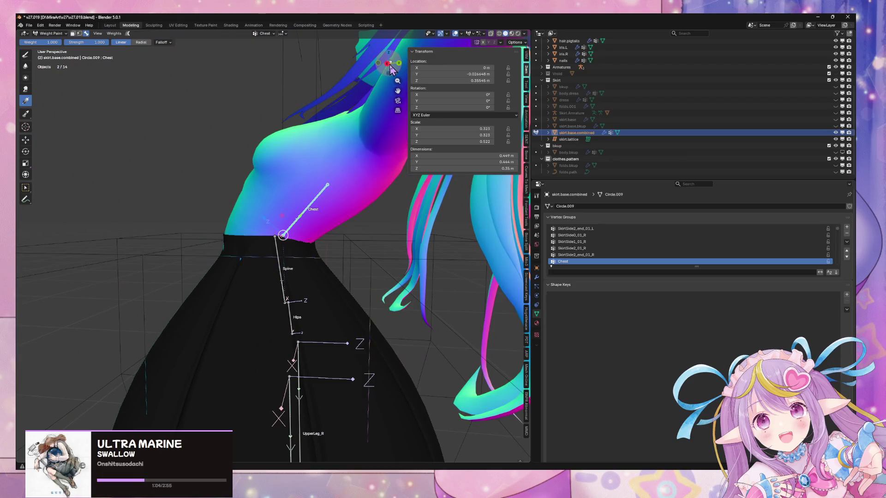
left_click(390, 67)
left_click(379, 63)
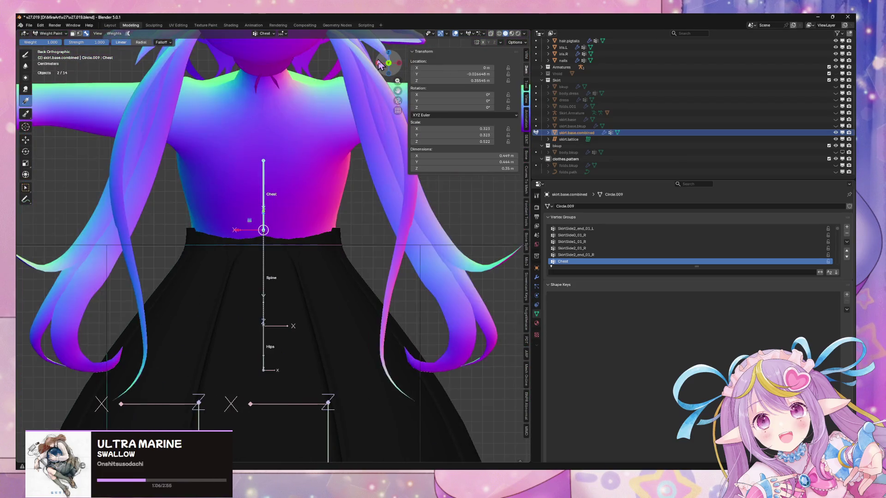
mouse_move(323, 243)
left_mouse_down()
mouse_move(290, 242)
mouse_move(279, 316)
mouse_move(291, 237)
mouse_move(309, 274)
mouse_move(305, 299)
mouse_move(312, 259)
mouse_move(312, 272)
left_mouse_up()
key("Escape")
key("Escape")
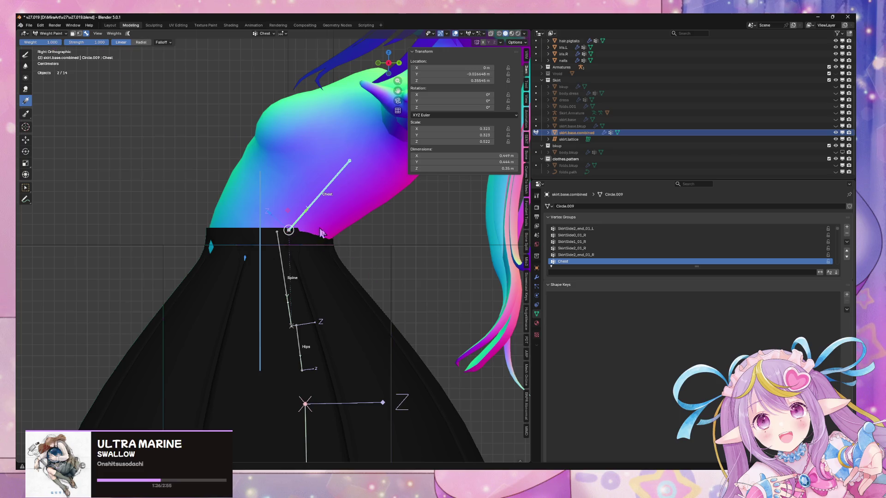
Paint a Chest gradient down the waistband and test it by bending the Chest bone
key("ctrl+z")
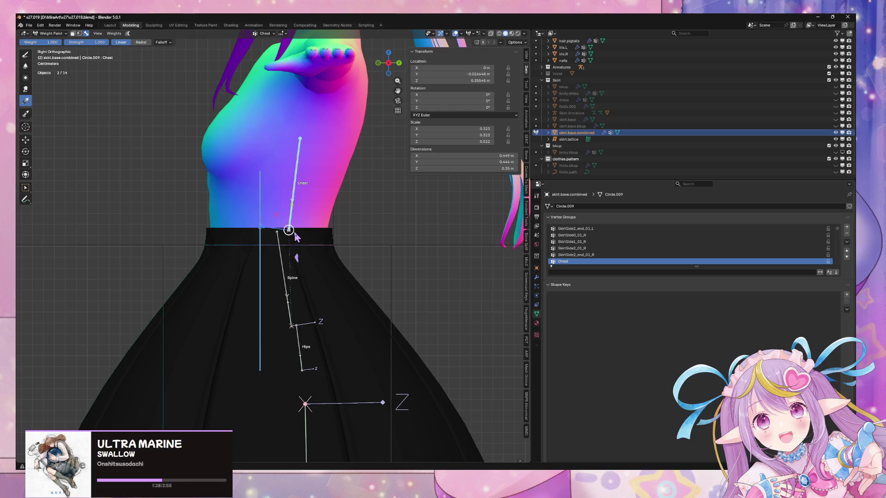
mouse_move(249, 228)
left_mouse_down()
mouse_move(248, 258)
mouse_move(261, 259)
left_mouse_up()
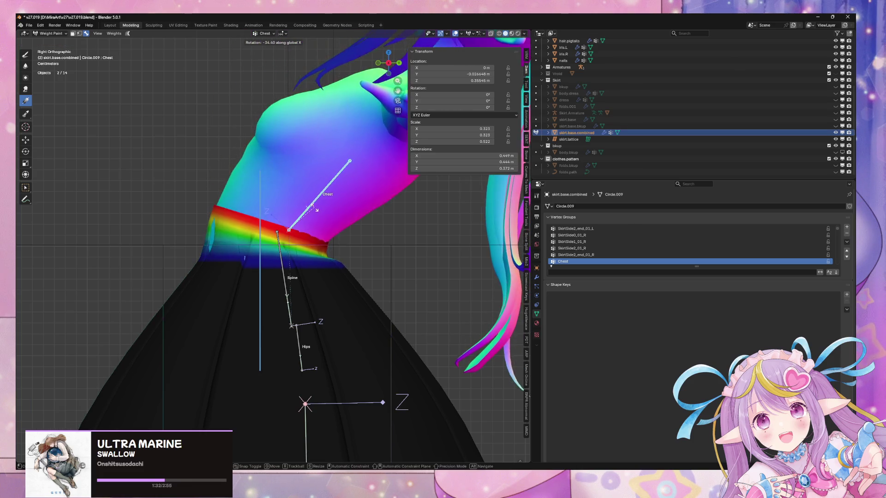
left_click(312, 210)
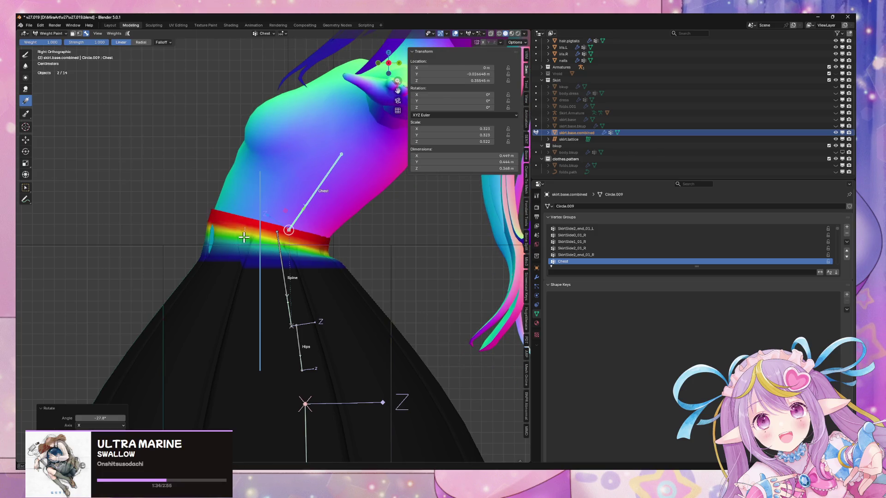
mouse_move(243, 238)
left_mouse_down()
mouse_move(239, 293)
mouse_move(248, 275)
left_mouse_up()
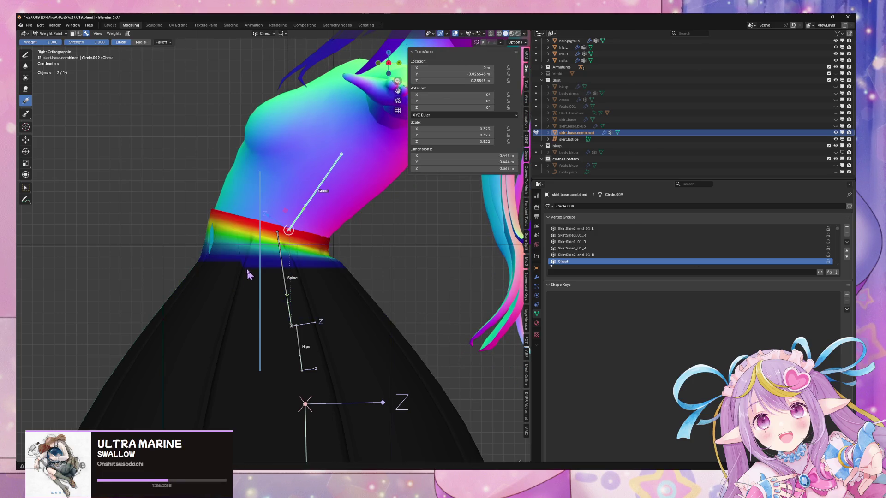
middle_click_drag(314, 245, 323, 252)
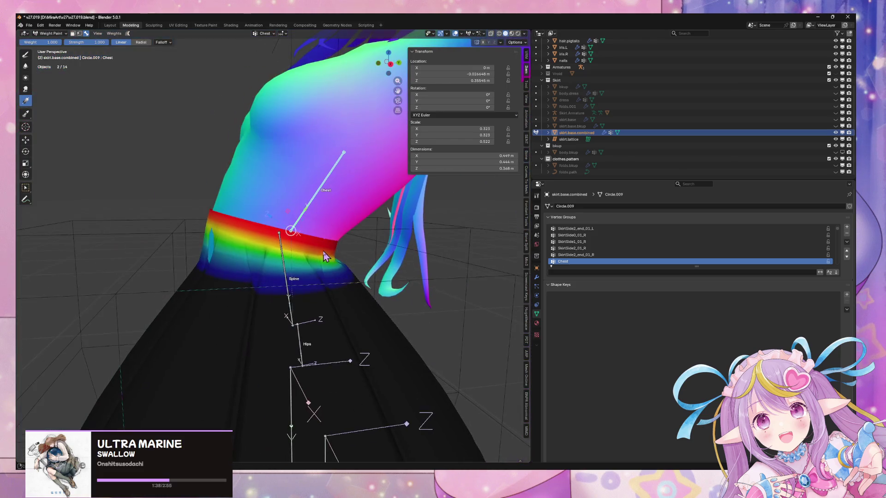
left_click(389, 64)
key("ctrl+z")
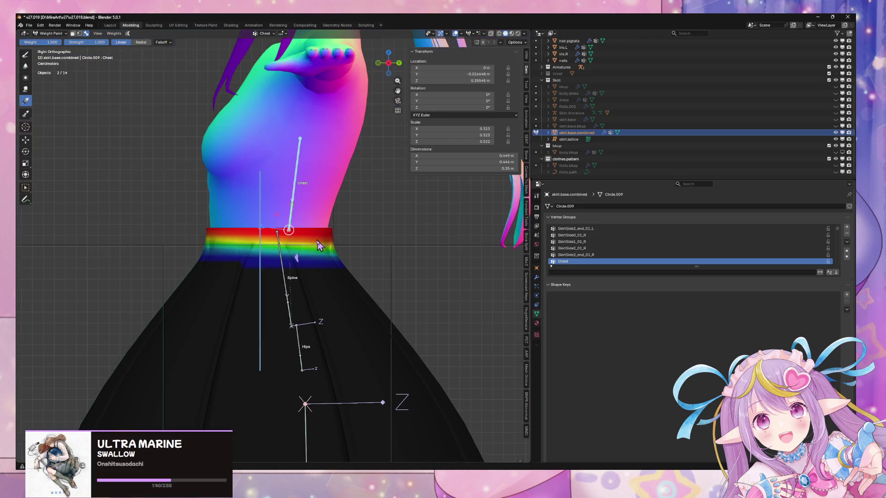
key("ctrl+z")
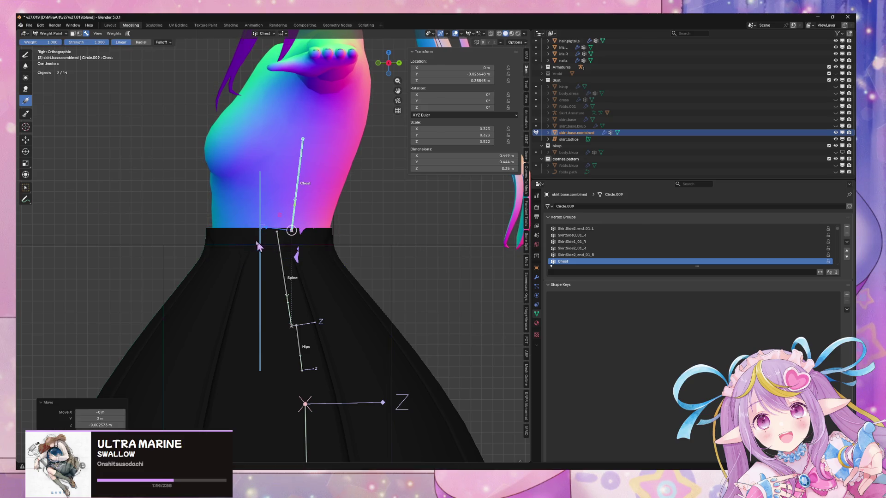
key("ctrl+shift+z")
Repaint the red-to-blue waistband gradient, testing with X-axis Chest bone rotations, then undo it
left_click_drag(248, 246, 245, 264)
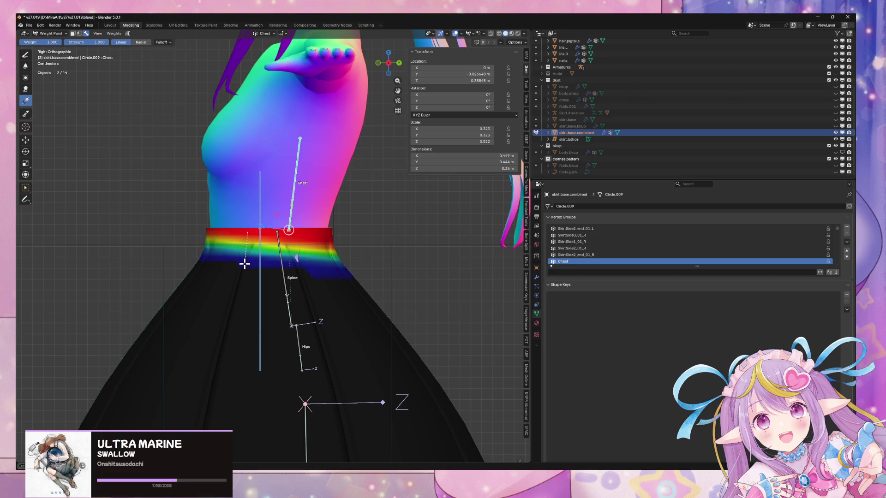
key("r")
key("x")
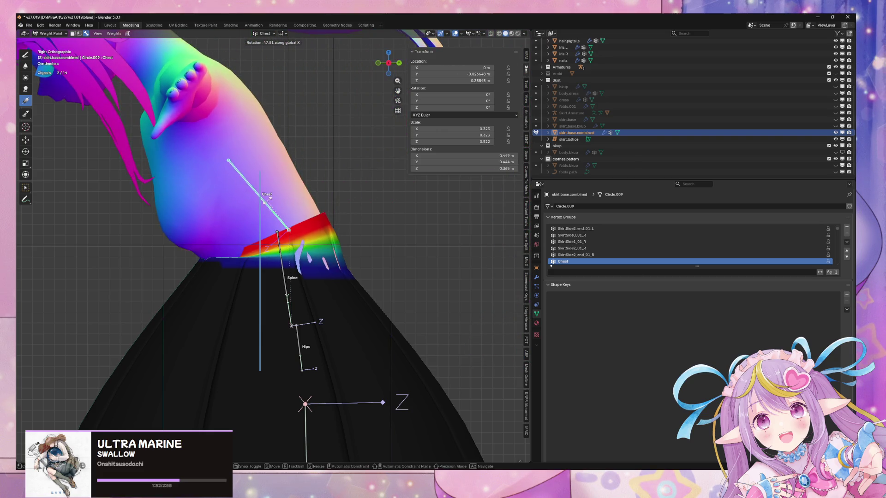
right_click(298, 234)
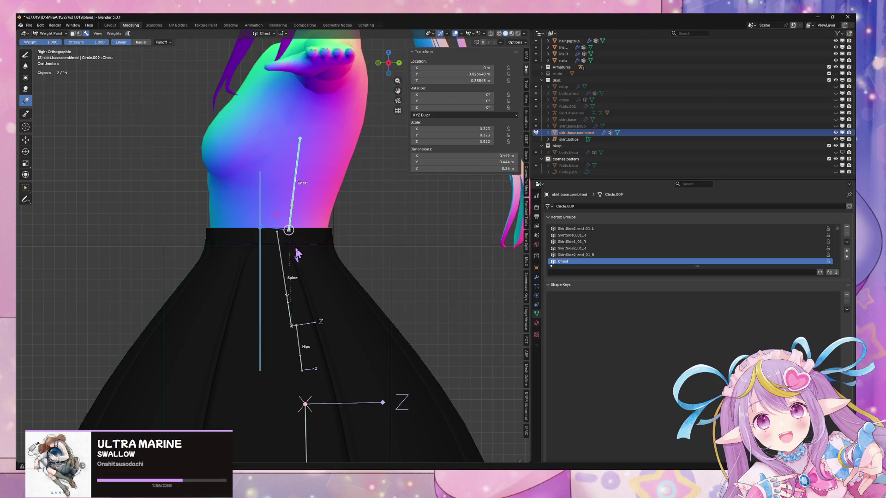
left_click_drag(289, 241, 294, 259)
key("r")
key("x")
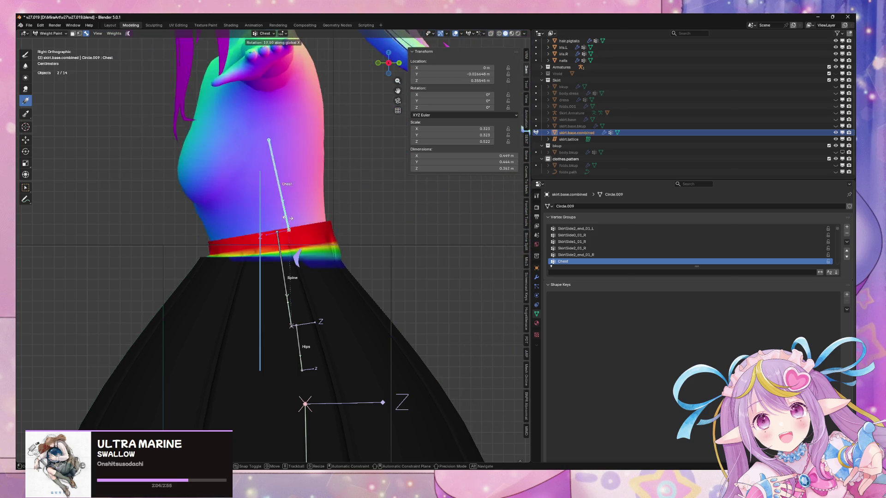
key("Escape")
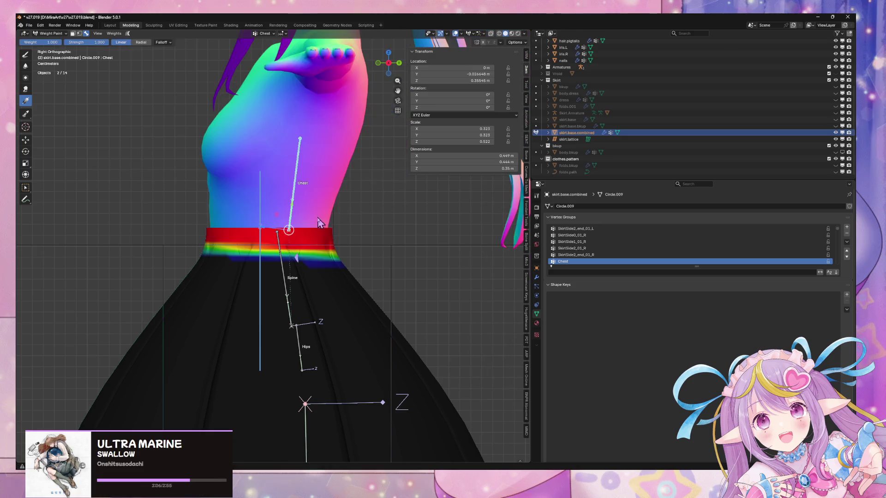
key("r")
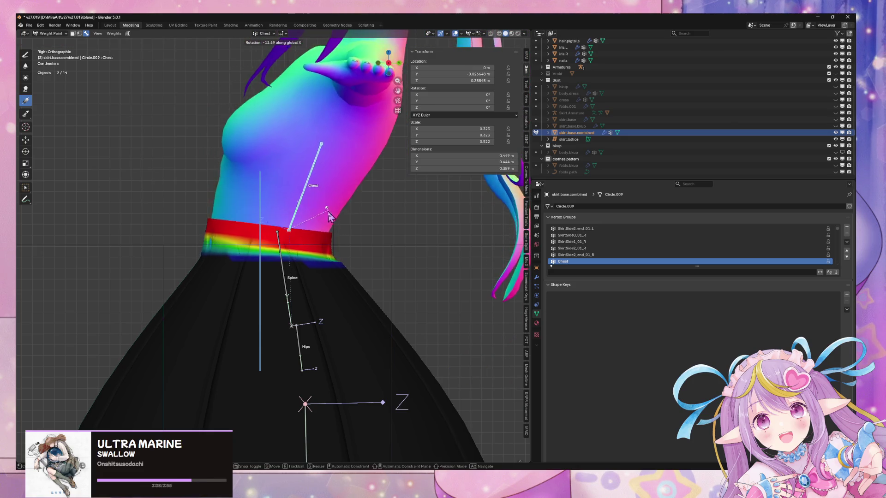
key("Escape")
key("ctrl+z")
Paint the final Chest gradient from the waist downward and check the waist bend
left_click_drag(304, 239, 302, 285)
key("r")
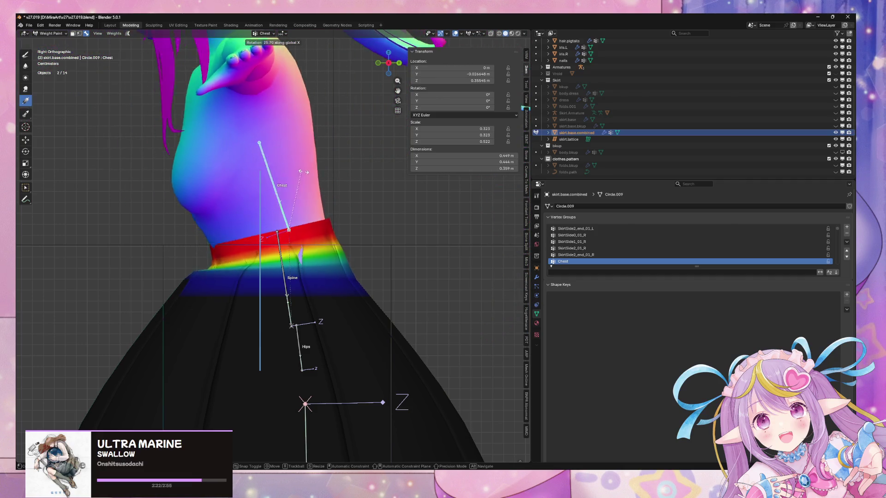
mouse_move(387, 190)
middle_mouse_down("alt")
mouse_move(355, 193)
mouse_move(387, 201)
middle_mouse_up("alt")
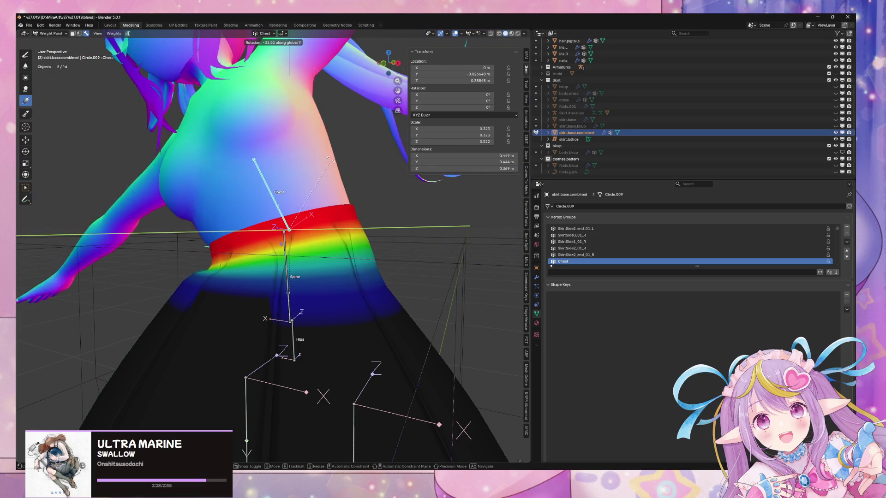
mouse_move(383, 200)
middle_mouse_down("alt")
mouse_move(369, 194)
mouse_move(388, 199)
mouse_move(378, 196)
middle_mouse_up("alt")
left_click(414, 60)
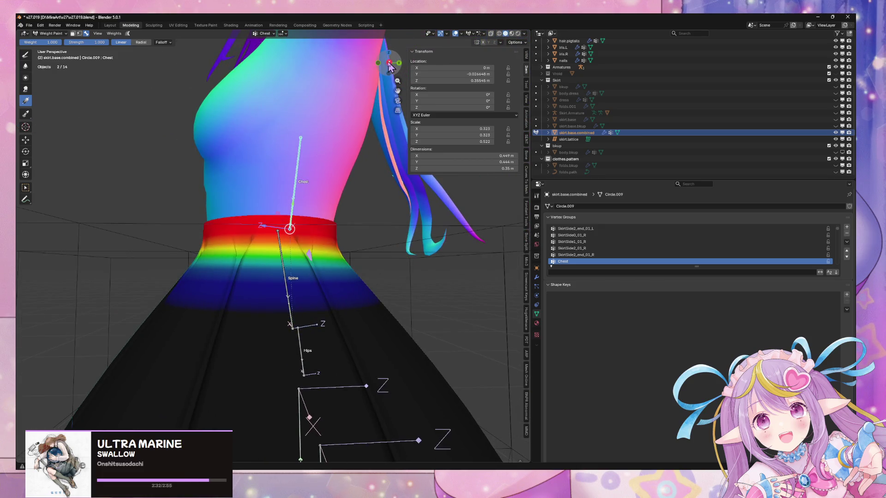
left_click(389, 63)
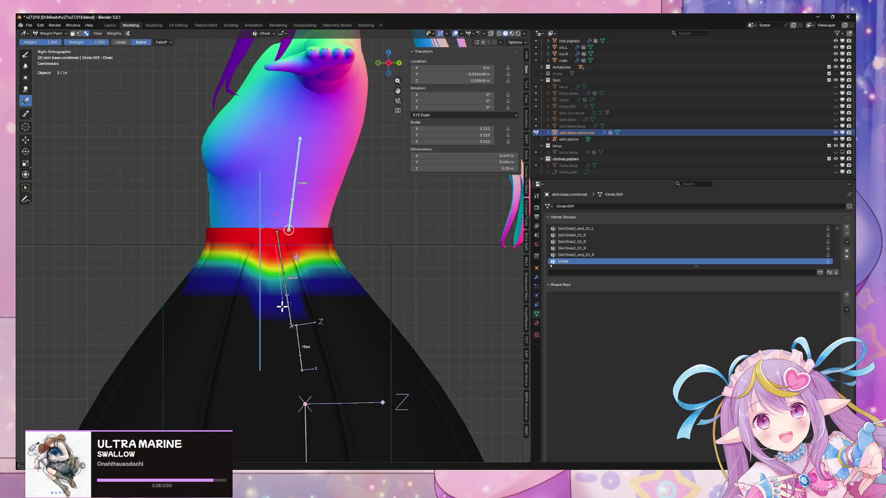
Paint Chest weight further down the upper skirt, testing with Y-axis Chest bone rotations
middle_click_drag(306, 218, 332, 222)
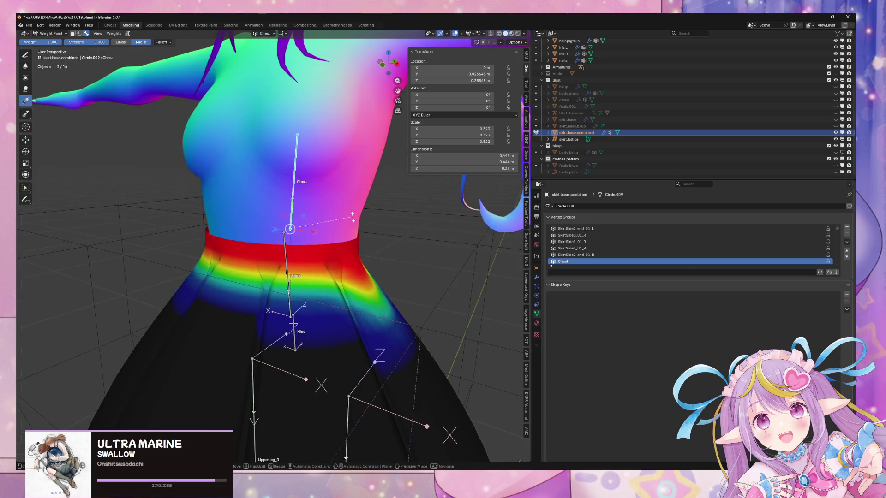
key("r")
key("y")
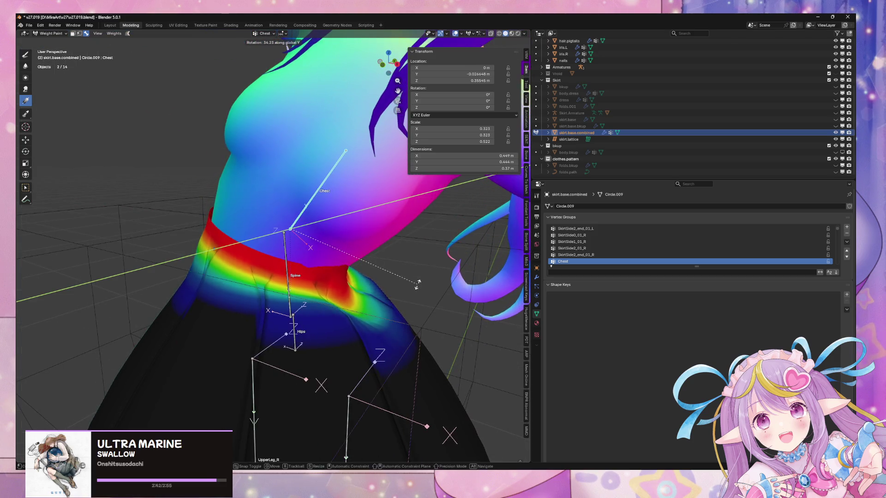
key("Escape")
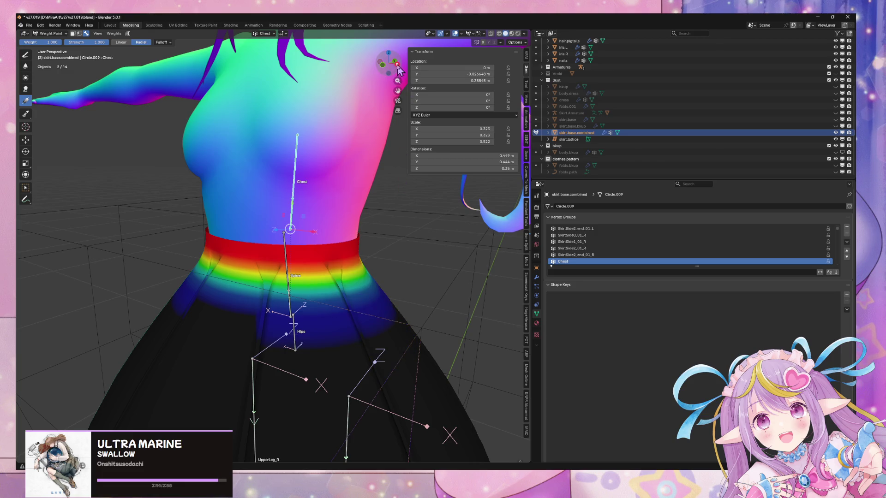
left_click(398, 66)
left_click_drag(277, 287, 275, 353)
middle_click_drag(270, 242, 341, 263)
key("r")
key("y")
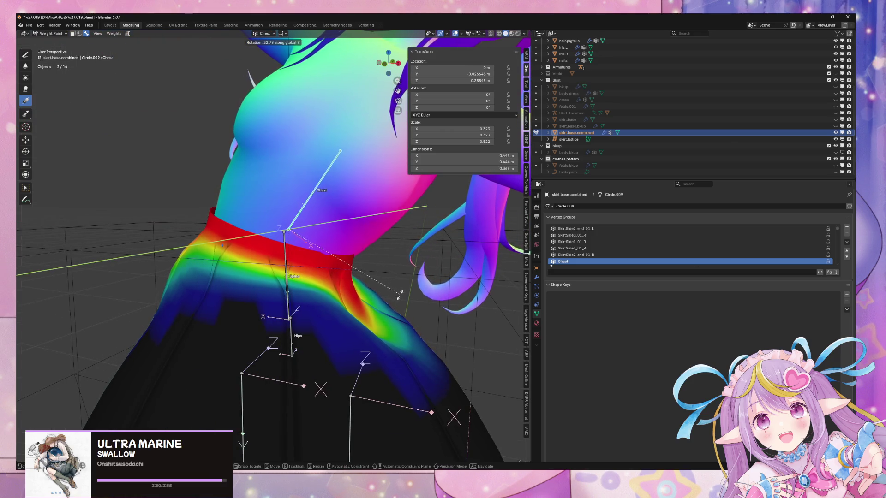
right_click(405, 344)
middle_click_drag(405, 344, 393, 74)
left_click(393, 62)
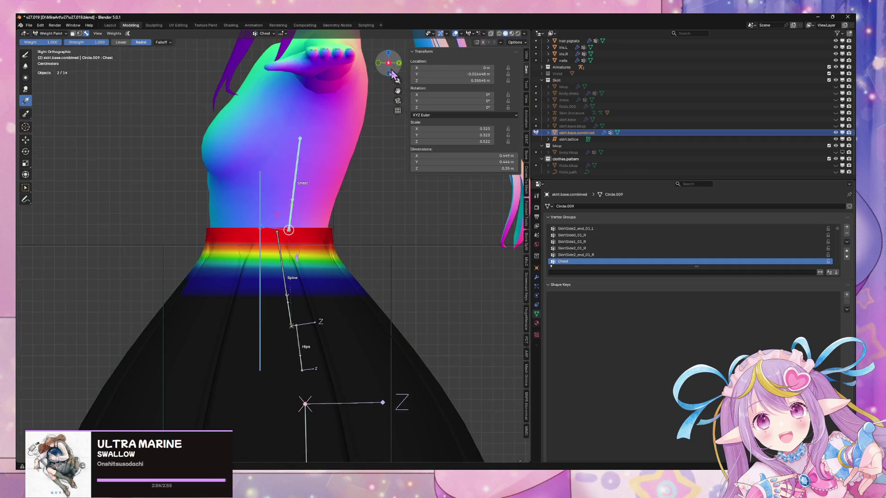
Lay a Chest gradient from chest to hips and test the bend from the front
left_click_drag(277, 206, 294, 406)
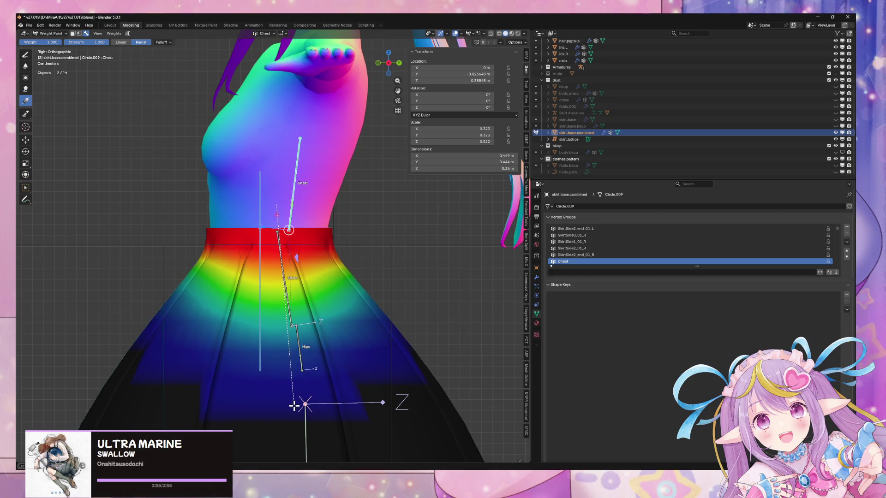
key("r")
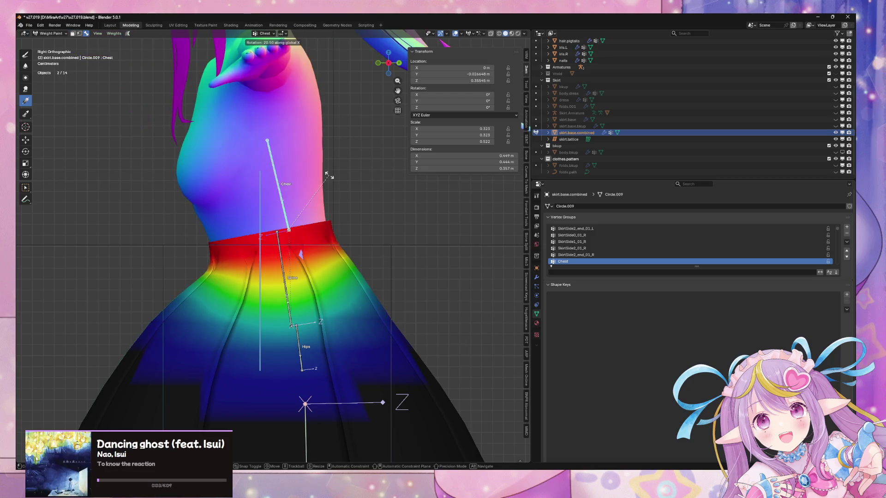
key("y")
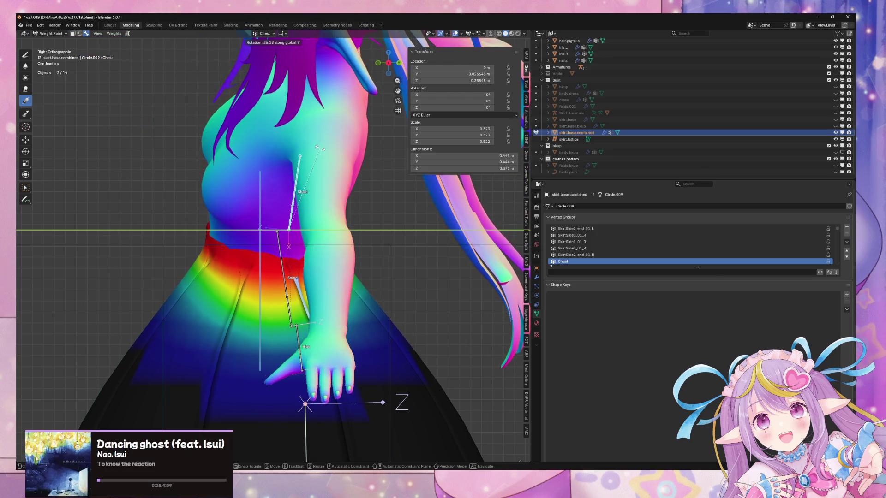
key("Escape")
mouse_move(318, 145)
middle_mouse_down()
mouse_move(227, 200)
mouse_move(270, 196)
middle_mouse_up()
left_click(390, 63)
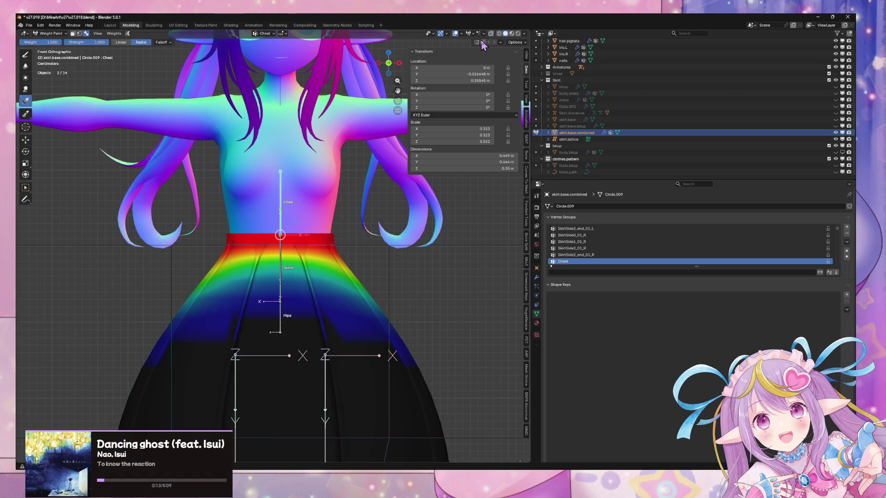
Repaint the Chest gradient as a short band at the waistband in front orthographic view
middle_click_drag(242, 264, 351, 194)
left_click(394, 60)
left_click_drag(280, 269, 287, 350)
Test-rotate the Chest bone on X, undo it, and open the Weight Paint Options popover
key("r")
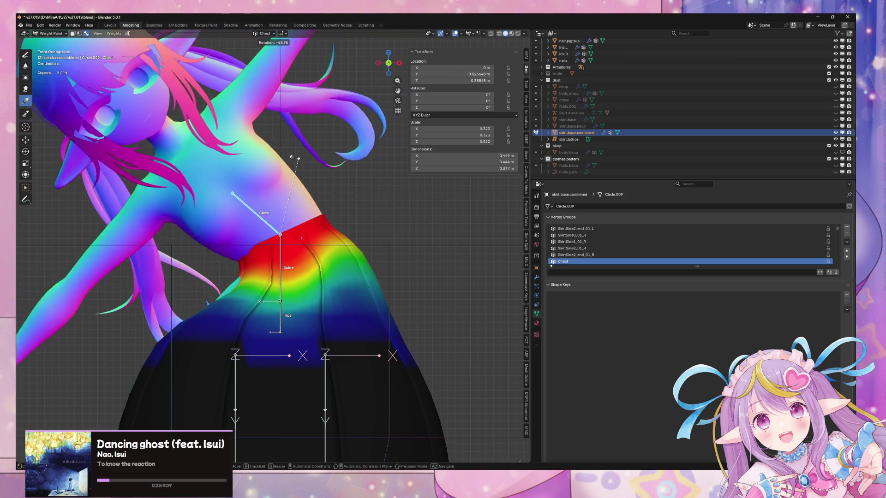
key("Escape")
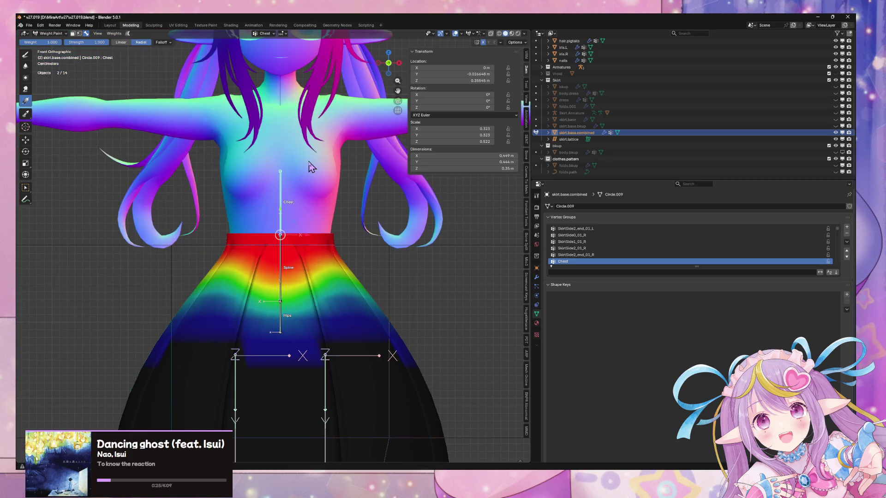
mouse_move(310, 166)
middle_mouse_down()
mouse_move(398, 173)
mouse_move(285, 197)
mouse_move(318, 175)
middle_mouse_up()
key("r")
key("x")
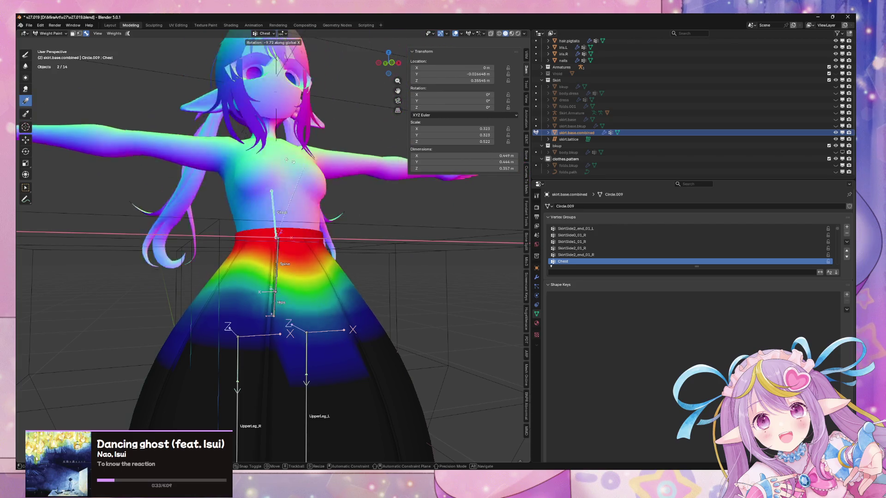
left_click(255, 156)
mouse_move(256, 156)
middle_mouse_down()
mouse_move(212, 164)
mouse_move(217, 174)
mouse_move(361, 172)
mouse_move(359, 156)
mouse_move(370, 180)
middle_mouse_up()
key("ctrl+z")
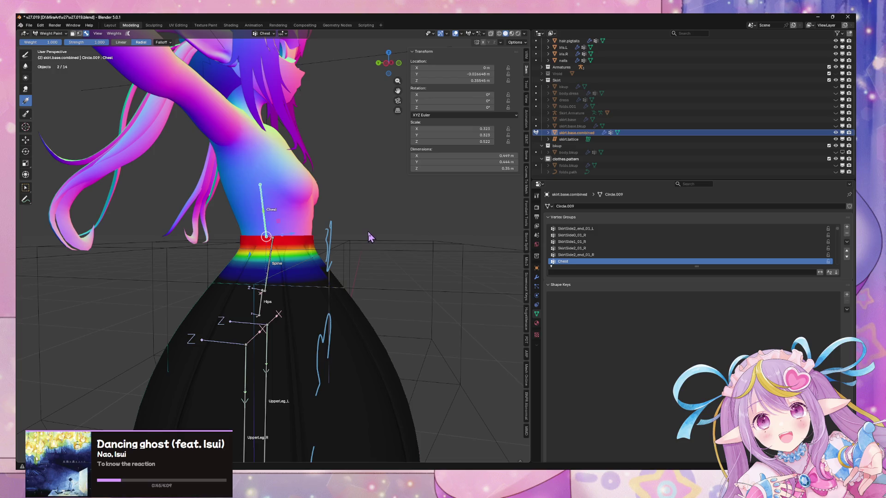
left_click(517, 42)
scroll(621, 240, "up", 4)
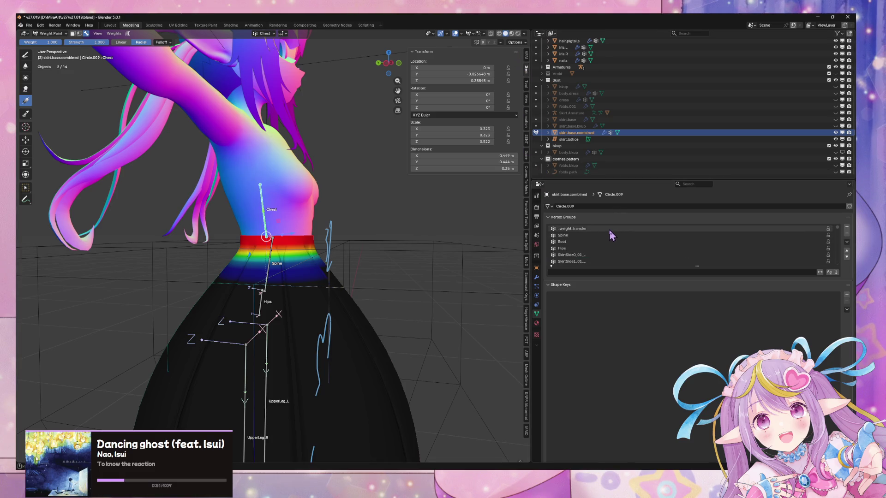
Remove the skirt vertices from the _weight_transfer vertex group in Edit Mode
key("Tab")
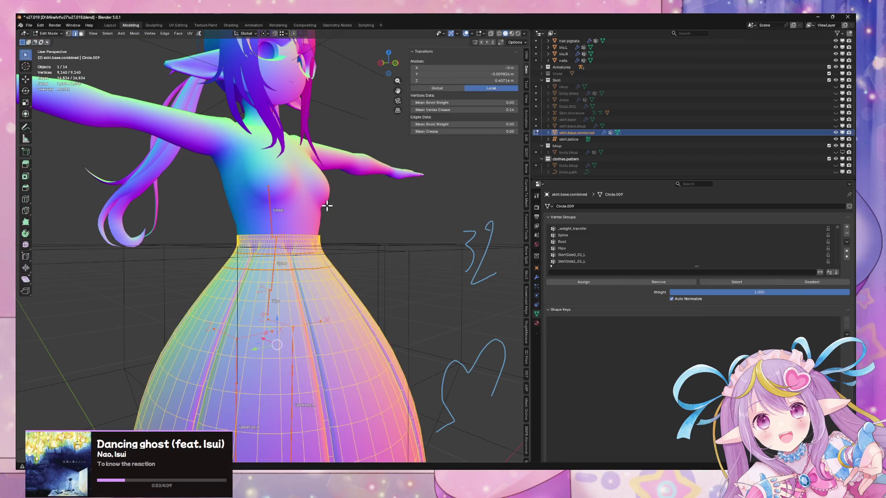
key("Tab")
middle_click_drag(327, 207, 369, 212)
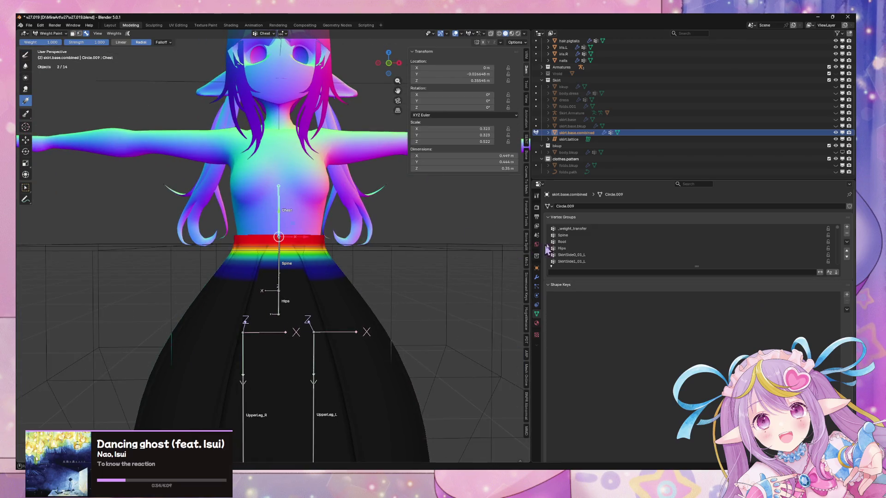
left_click(572, 228)
key("Tab")
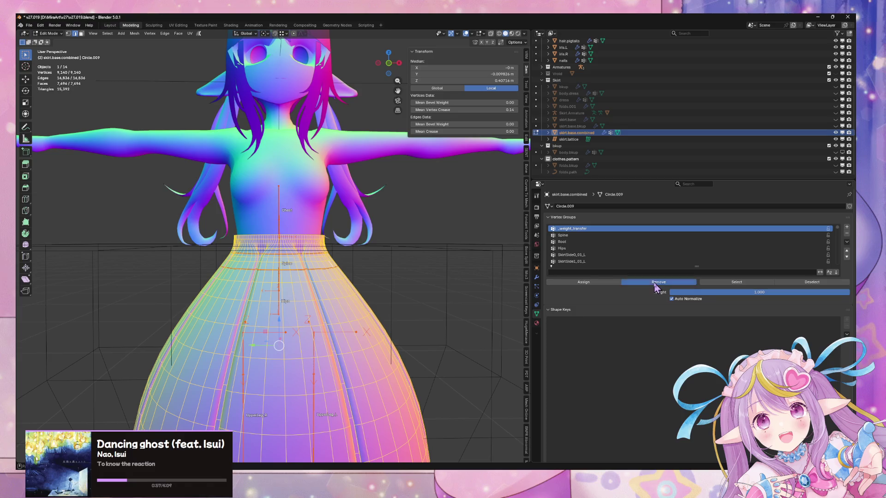
left_click(656, 283)
key("Tab")
scroll(322, 227, "up", 1)
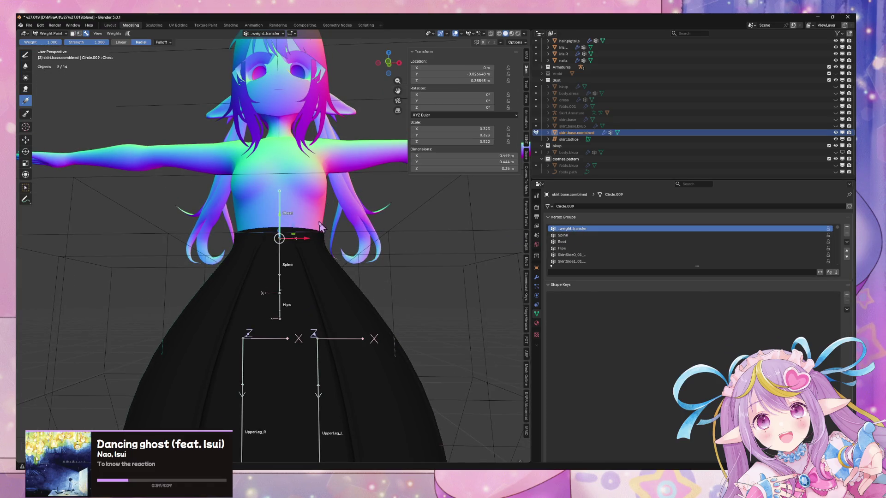
Compare the skirt's Spine and Chest weights by switching between the two bones
left_click(281, 261, "ctrl")
left_click(280, 220, "ctrl")
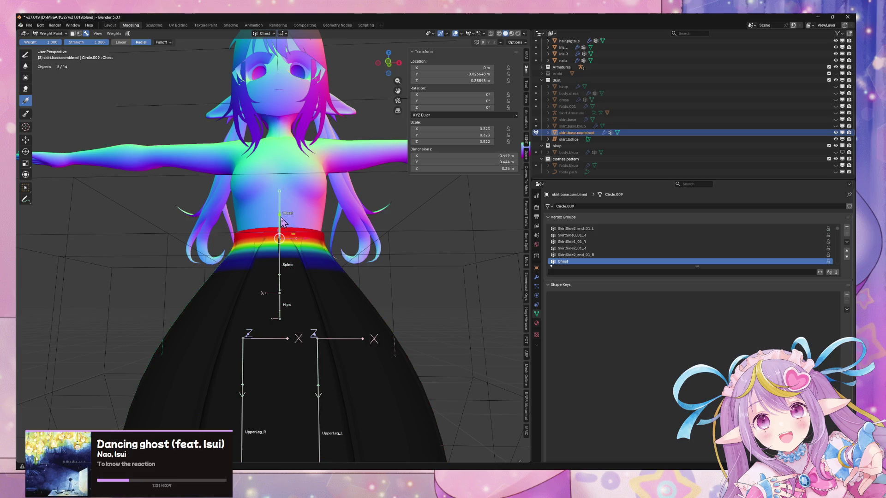
middle_click_drag(300, 202, 285, 272)
left_click(284, 272, "ctrl")
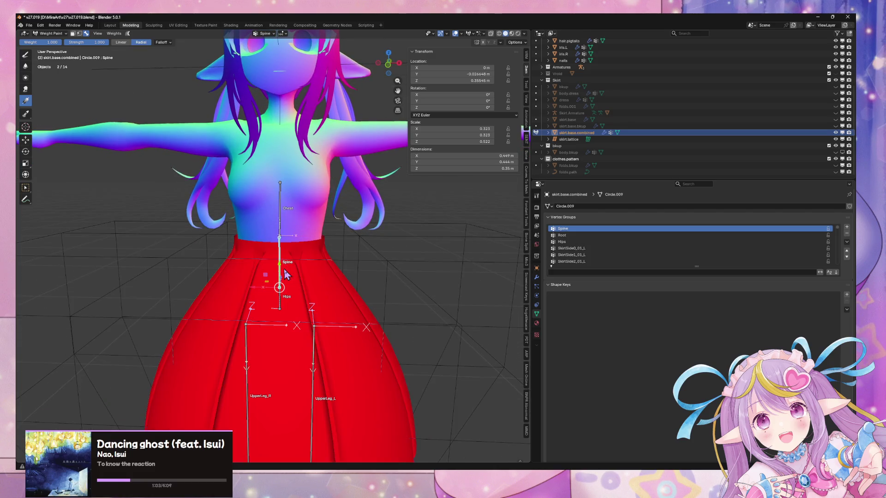
left_click(282, 222, "ctrl")
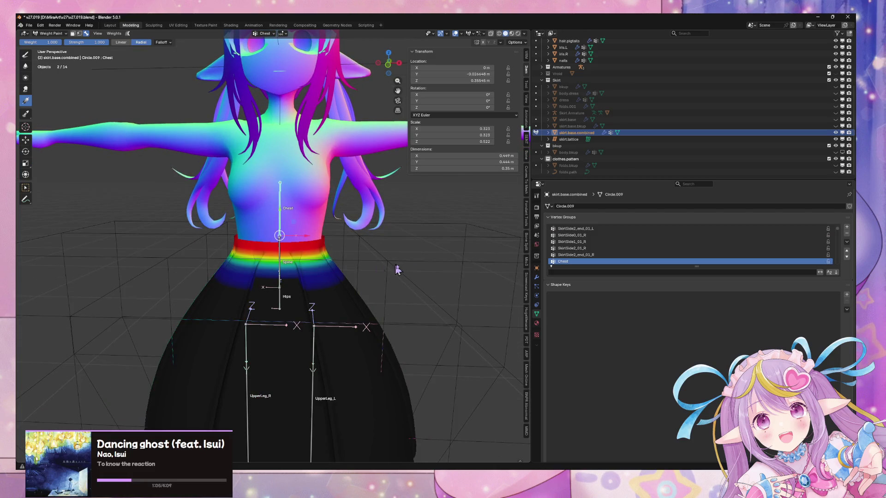
scroll(661, 265, "down", 5)
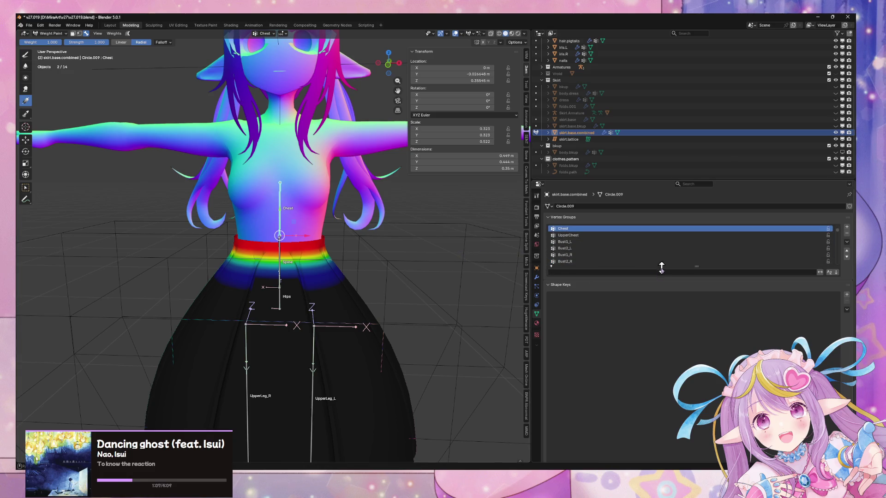
Adjust the waist group assignment in Edit Mode, then tilt the Chest bone back to test
key("Tab")
key("Tab")
key("Tab")
key("Tab")
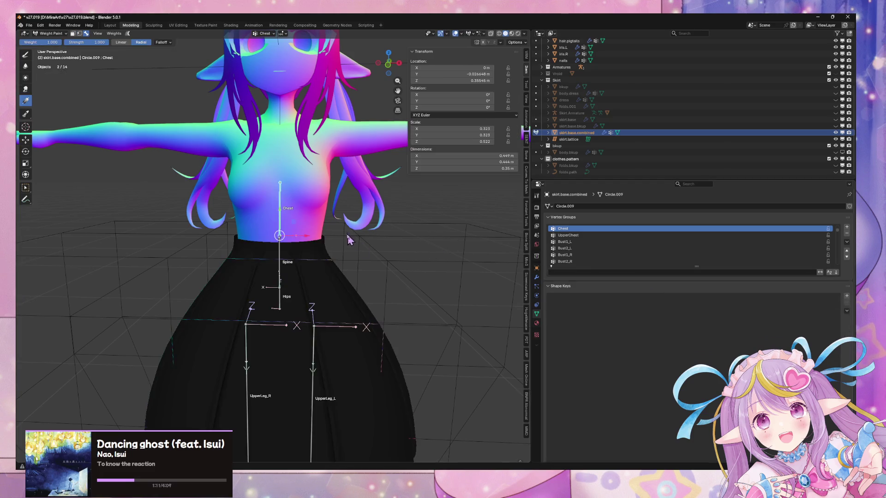
mouse_move(277, 199)
middle_mouse_down()
mouse_move(358, 220)
mouse_move(355, 200)
mouse_move(263, 198)
mouse_move(322, 203)
mouse_move(361, 131)
middle_mouse_up()
key("Tab")
left_click(392, 65)
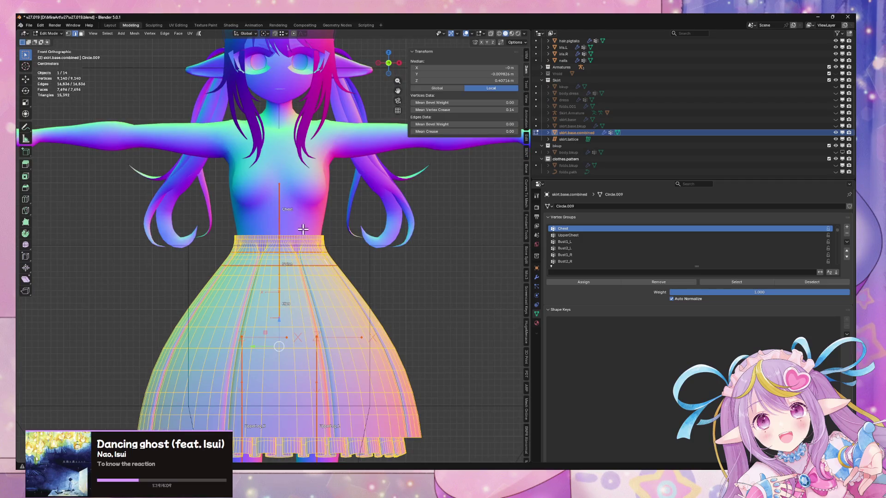
key("ctrl+Tab")
left_click(281, 219)
middle_click_drag(345, 221, 335, 221)
Tilt the Chest bone -28.3° on X, then reset it upright
key("r")
key("x")
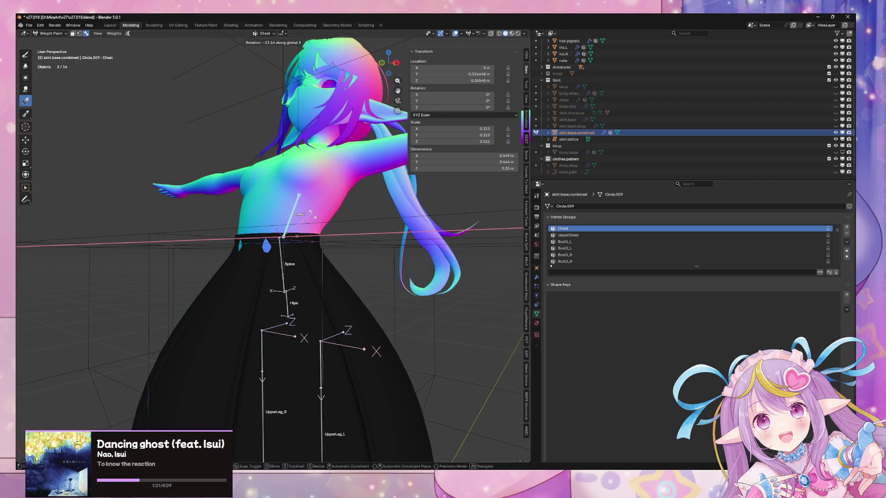
left_click(318, 222)
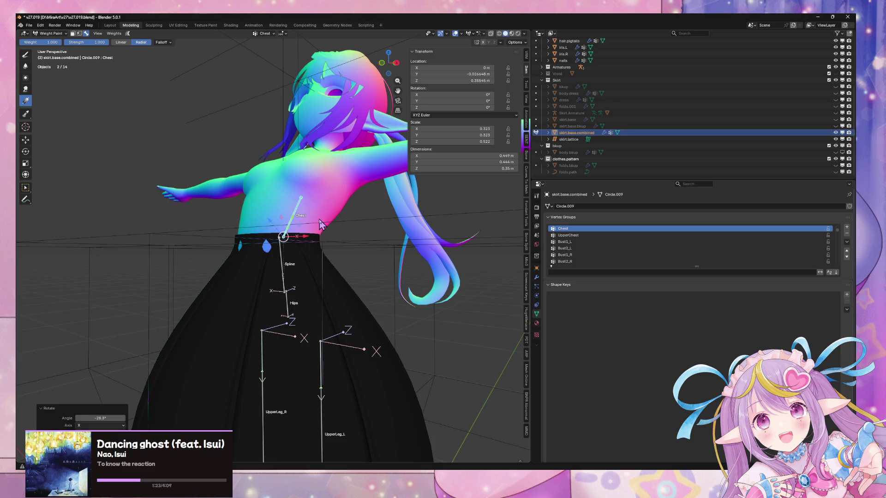
key("ctrl+z")
Cancel a sideways Y-axis Chest rotation and view the model from the front orthographically
key("r")
key("y")
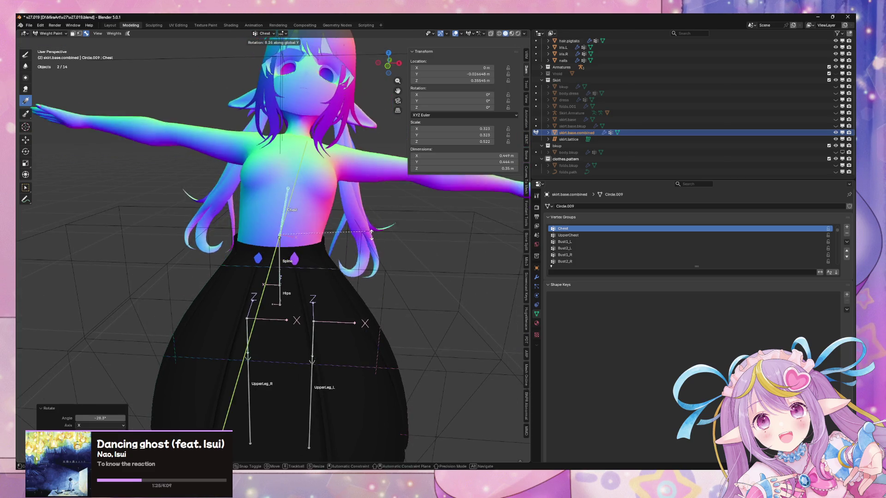
right_click(401, 251)
middle_click_drag(401, 251, 337, 221)
scroll(385, 251, "up", 2)
left_click(392, 67)
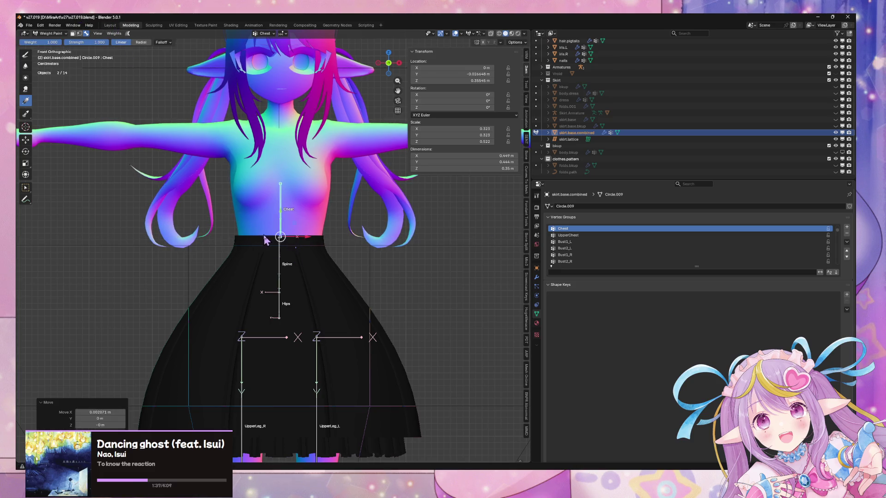
Enable X-axis mirroring, switch to Right view, and trial a waist Chest gradient, then undo it
left_click_drag(261, 242, 261, 264)
key("ctrl+z")
left_click(483, 42)
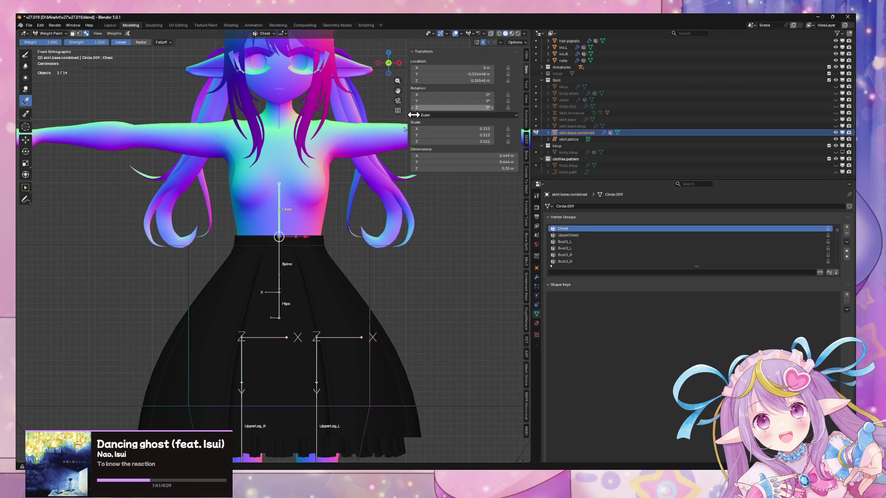
left_click(399, 63)
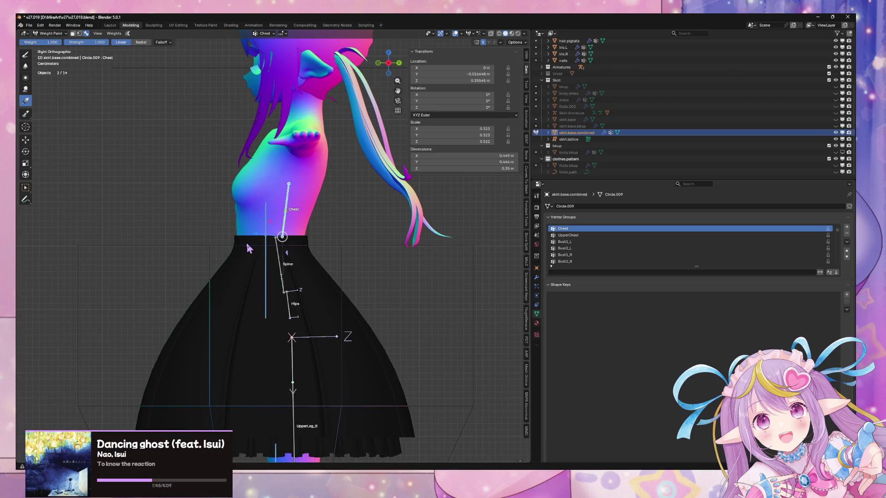
left_click_drag(246, 244, 244, 266)
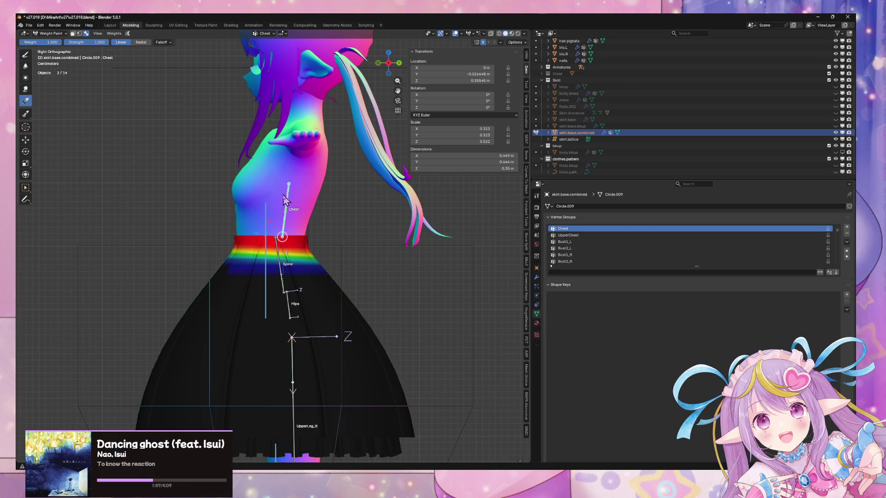
key("r")
key("x")
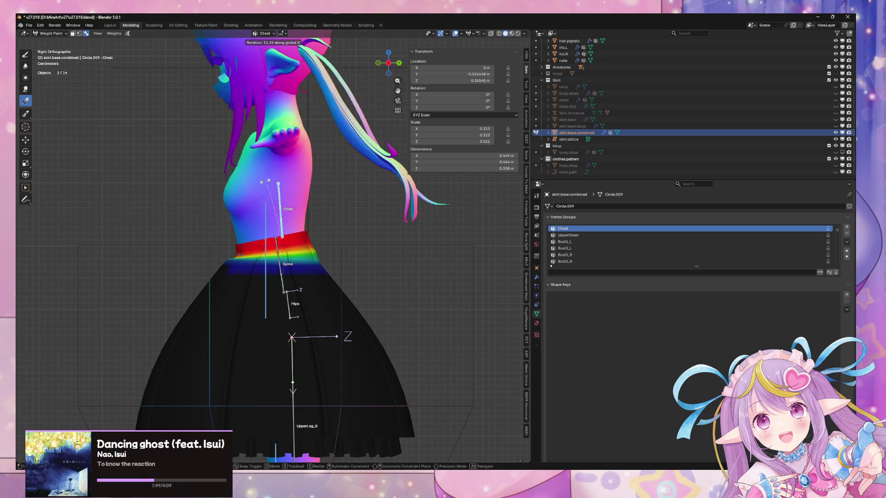
key("Escape")
key("ctrl+z")
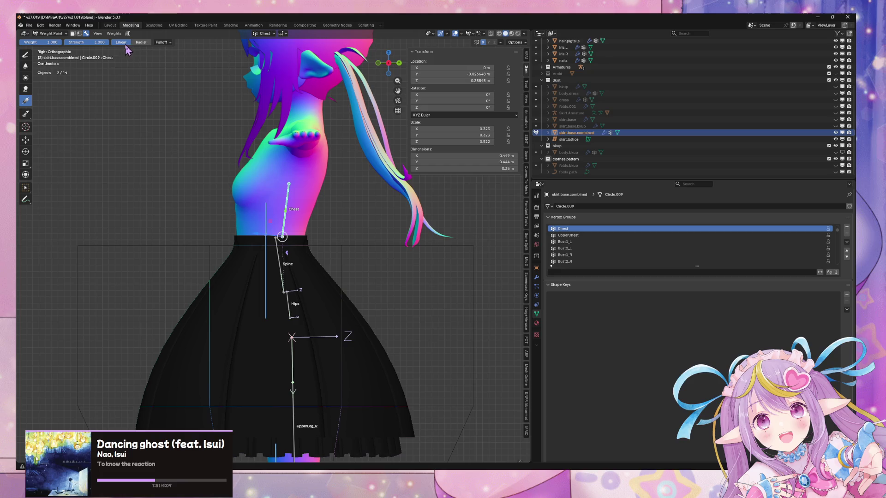
Paint a linear Chest gradient down the waist, test it with a Chest tilt, return to Front view
mouse_move(265, 246)
left_mouse_down()
mouse_move(341, 271)
mouse_move(366, 206)
mouse_move(339, 215)
mouse_move(354, 218)
left_mouse_up()
key("ctrl+z")
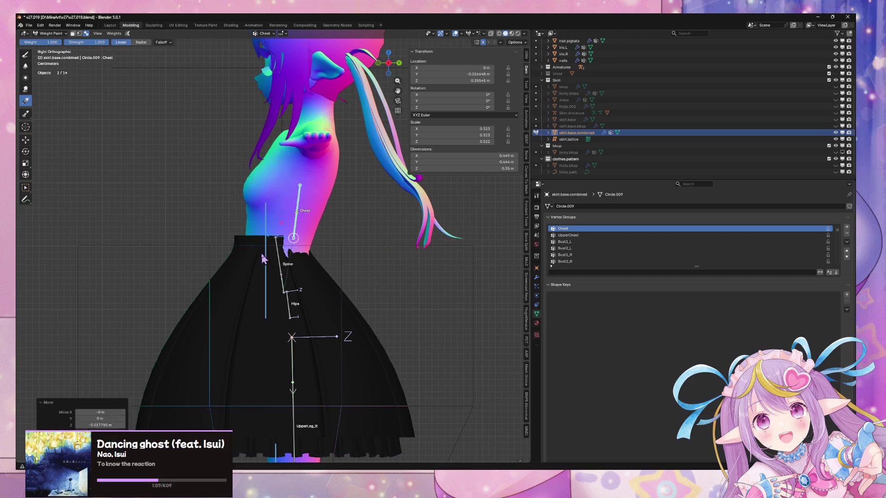
mouse_move(251, 244)
left_mouse_down()
mouse_move(237, 259)
mouse_move(245, 269)
left_mouse_up()
key("r")
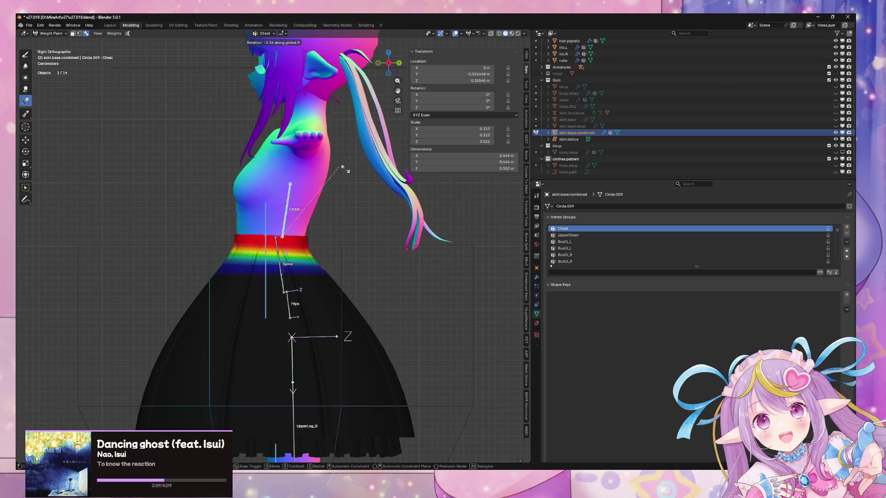
left_click(340, 181)
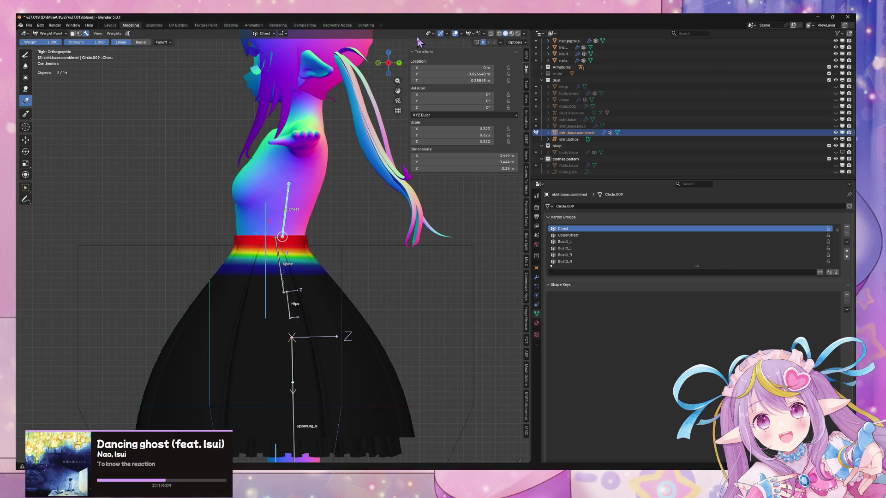
left_click(379, 63)
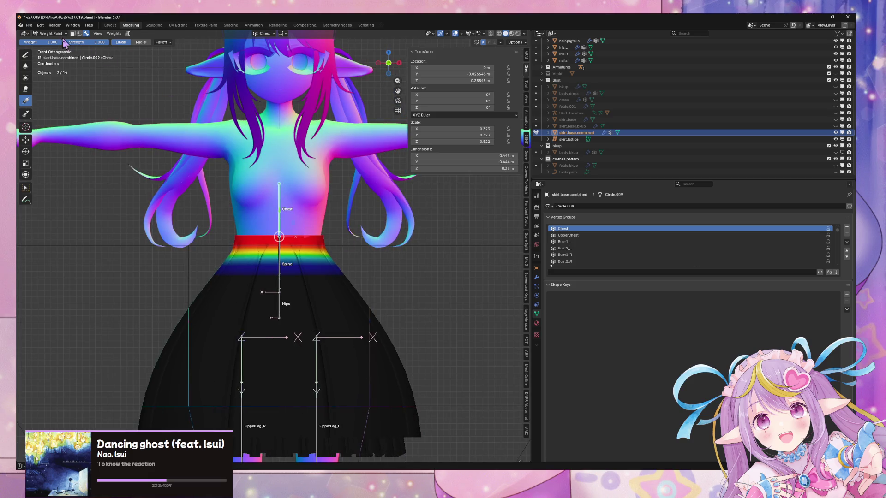
Select the Spine bone and paint Spine gradients up from the hips in Back view
left_click(279, 257)
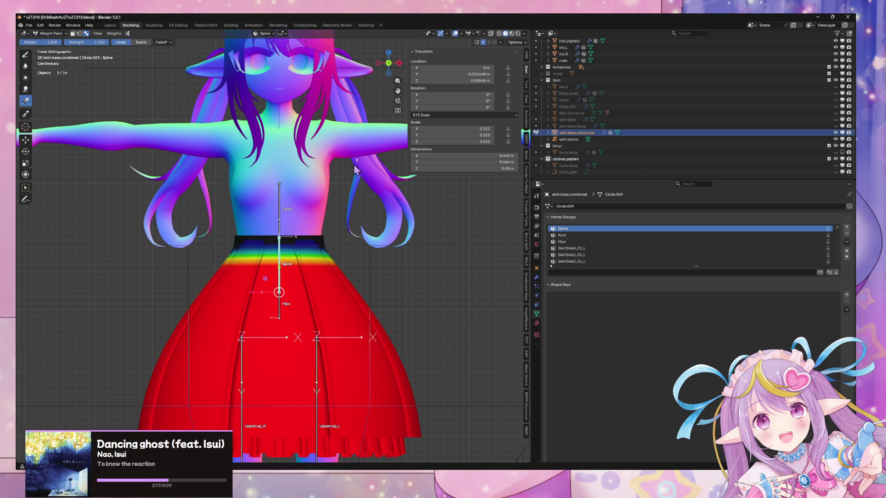
left_click(388, 63)
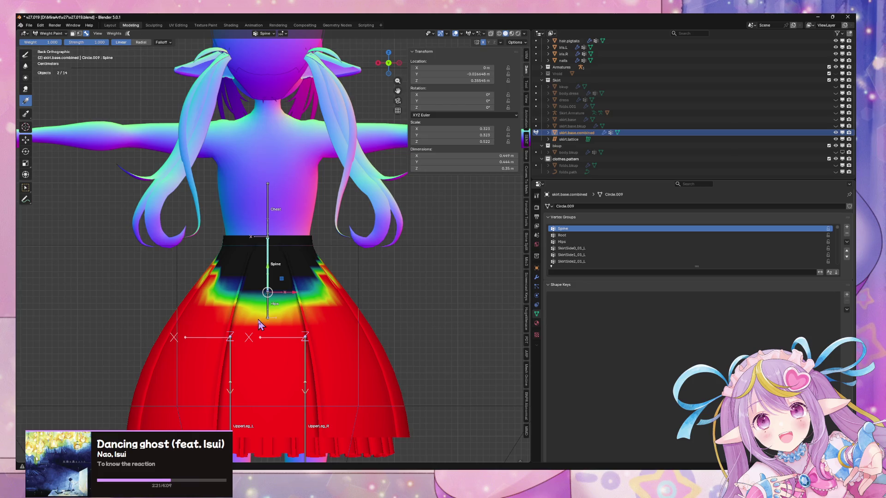
left_click_drag(258, 318, 257, 243)
mouse_move(259, 288)
left_mouse_down()
mouse_move(246, 241)
mouse_move(252, 253)
left_mouse_up()
mouse_move(282, 279)
left_mouse_down()
mouse_move(274, 308)
mouse_move(280, 230)
mouse_move(262, 284)
left_mouse_up()
key("g")
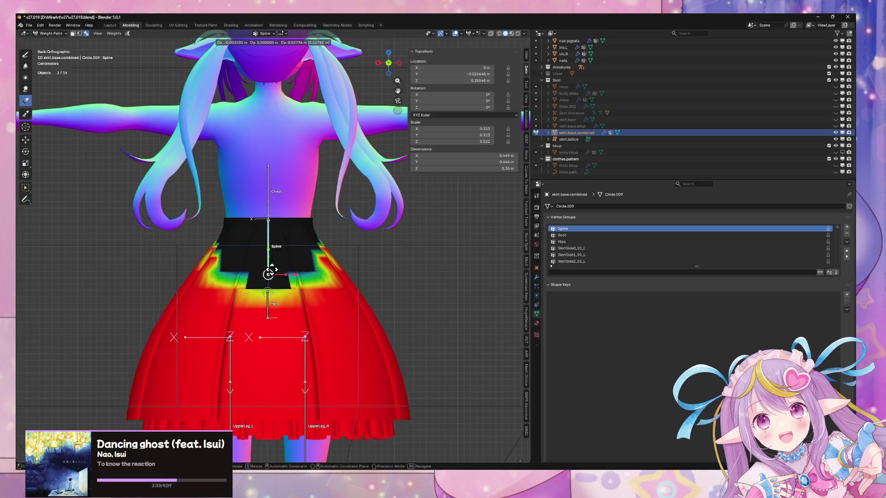
key("Escape")
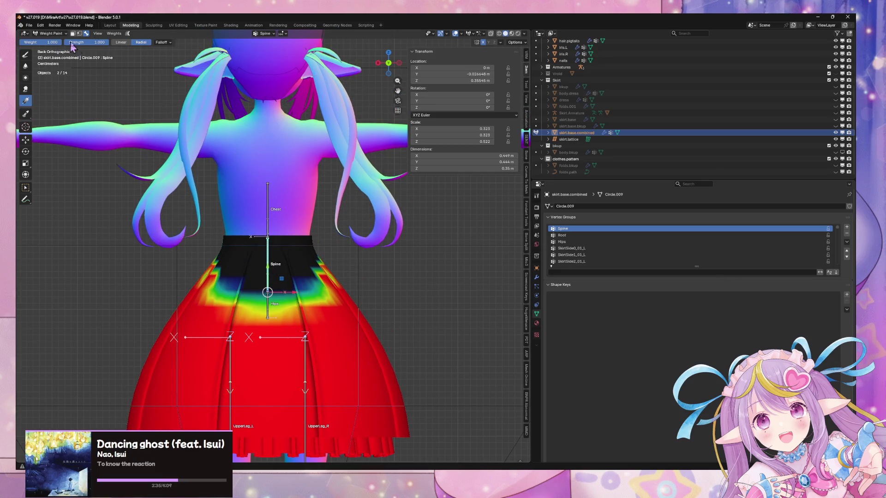
Extend the Spine gradient up to the waistband with a radial fill and orbit to check it
left_click_drag(262, 294, 262, 240)
key("Escape")
mouse_move(271, 294)
left_mouse_down()
mouse_move(254, 238)
mouse_move(269, 240)
left_mouse_up()
middle_click_drag(268, 239, 283, 287)
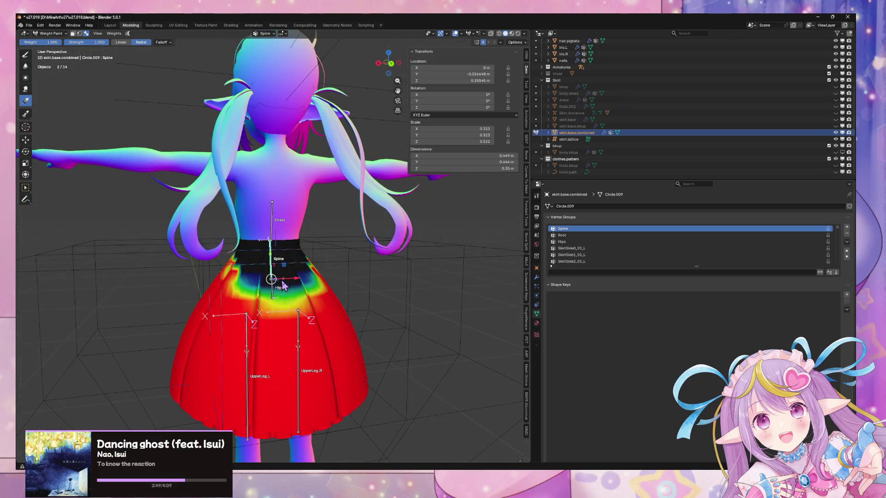
left_click(391, 63)
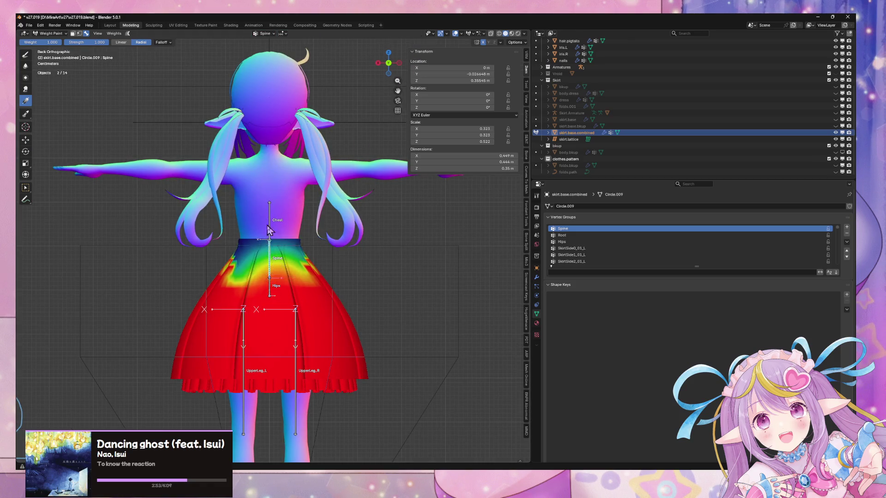
left_click_drag(268, 280, 252, 231)
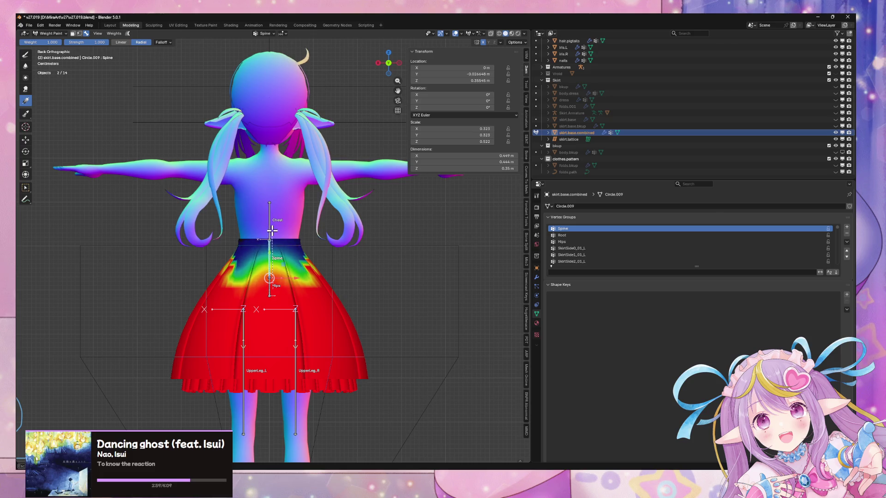
mouse_move(353, 143)
middle_mouse_down()
mouse_move(320, 178)
mouse_move(450, 177)
middle_mouse_up()
middle_click_drag(335, 197, 277, 175)
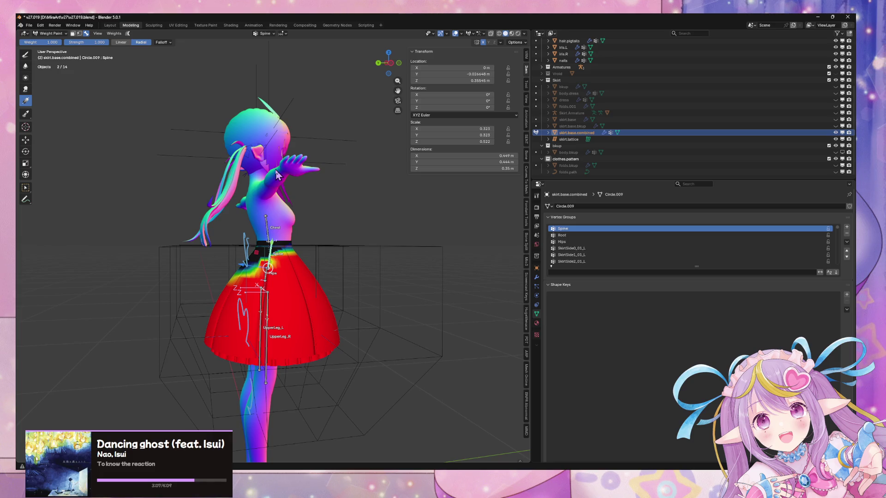
left_click(378, 65)
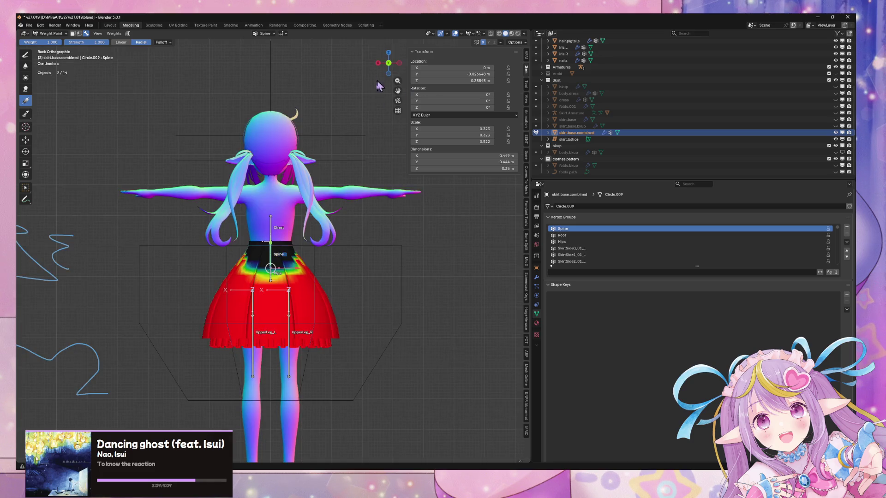
Regrade the Spine weights from full at the hips to zero at the waist
scroll(334, 213, "up", 3)
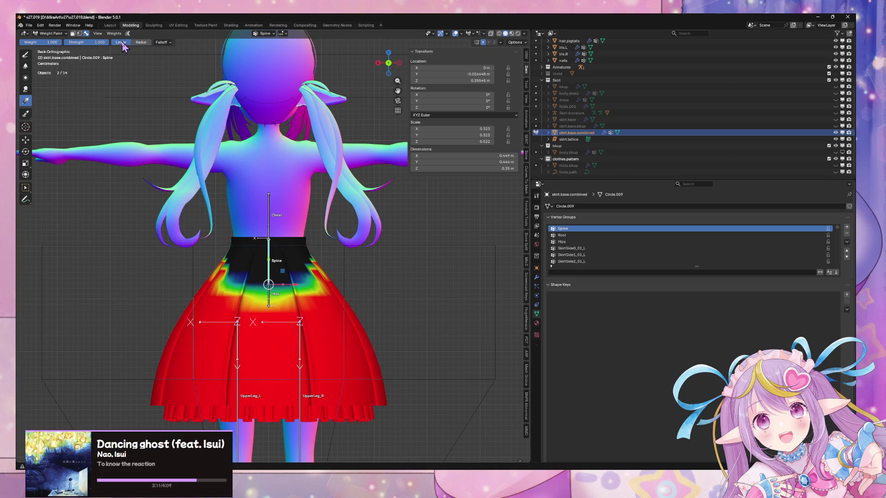
mouse_move(256, 286)
left_mouse_down()
mouse_move(259, 308)
mouse_move(247, 239)
mouse_move(257, 232)
mouse_move(250, 233)
left_mouse_up()
key("Escape")
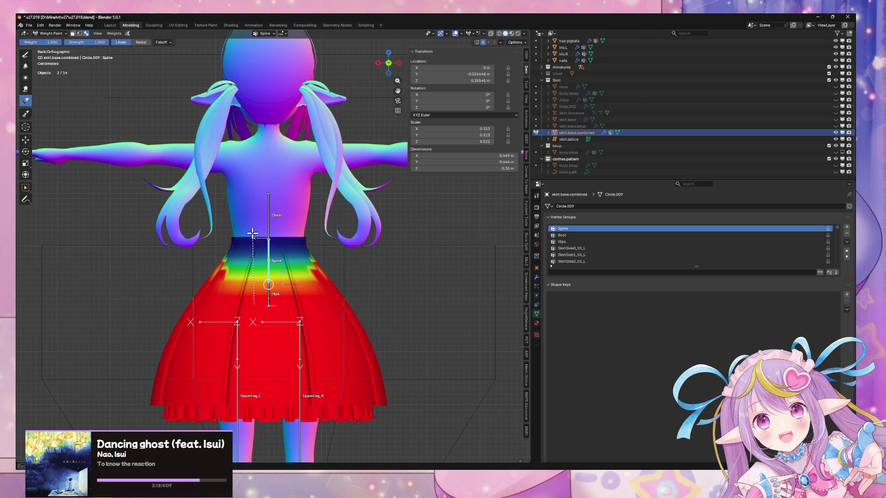
mouse_move(379, 238)
middle_mouse_down()
mouse_move(358, 225)
mouse_move(318, 231)
mouse_move(257, 205)
middle_mouse_up()
Select the Chest bone and test-rotate it on X, cancelling each rotation
left_click(262, 213, "ctrl")
key("r")
key("x")
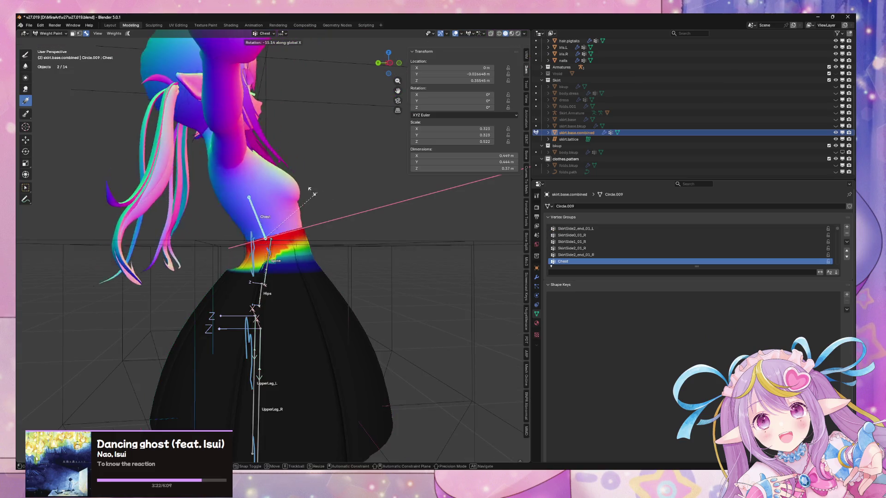
key("Escape")
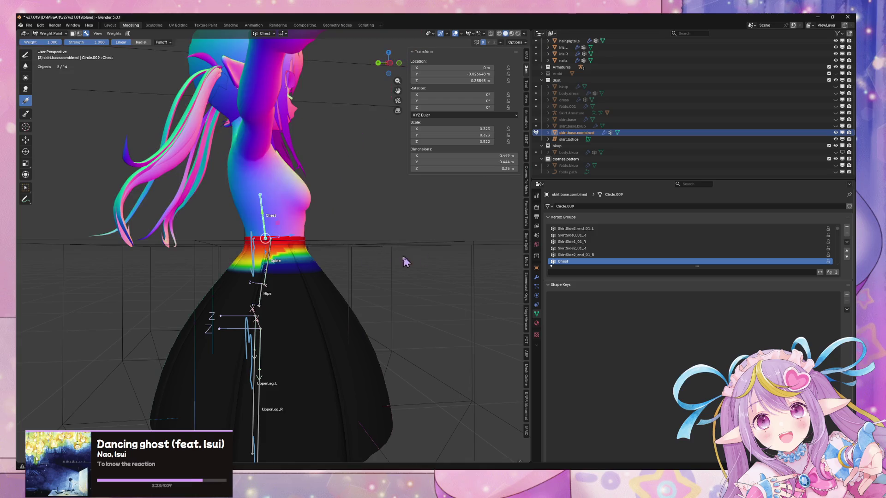
key("r")
key("x")
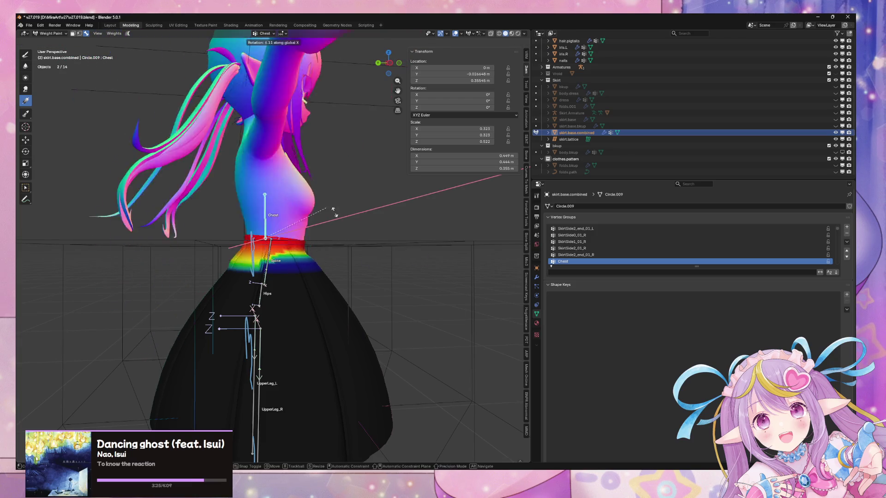
middle_click_drag(375, 250, 323, 238, "alt")
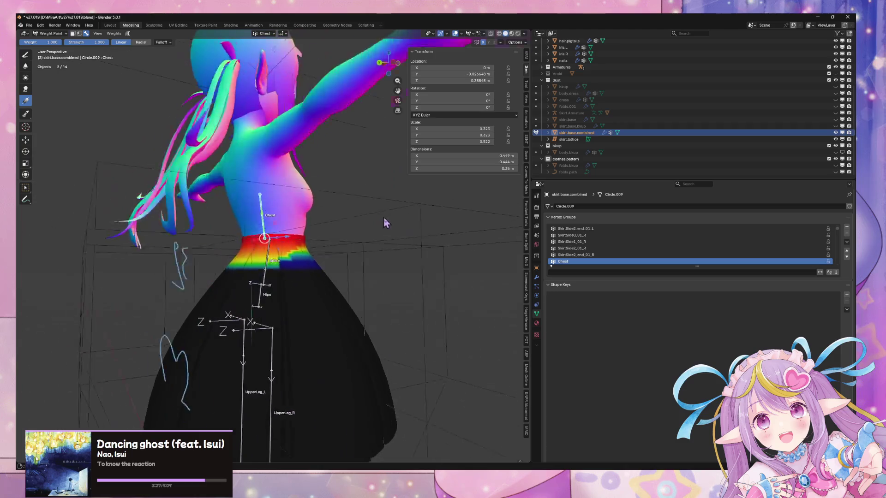
key("Escape")
Select the Spine bone, test X rotations, and lean it forward to check deformation
left_click(269, 271, "ctrl")
key("r")
key("x")
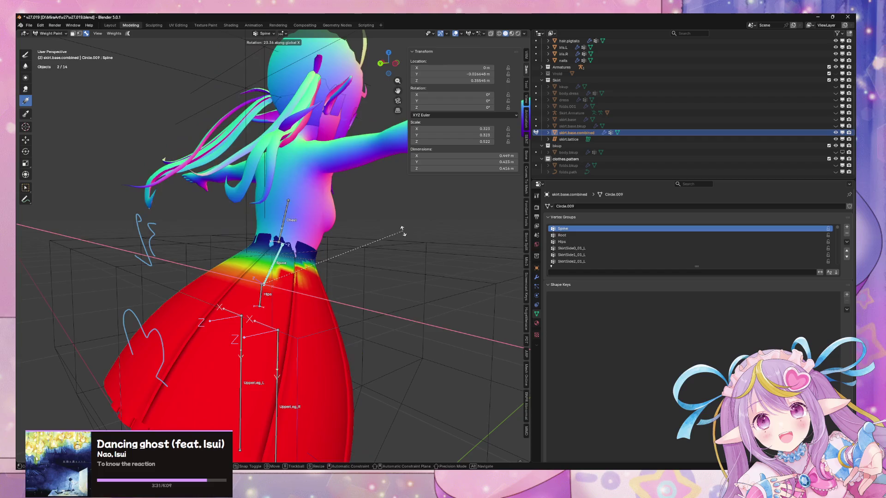
key("Escape")
key("r")
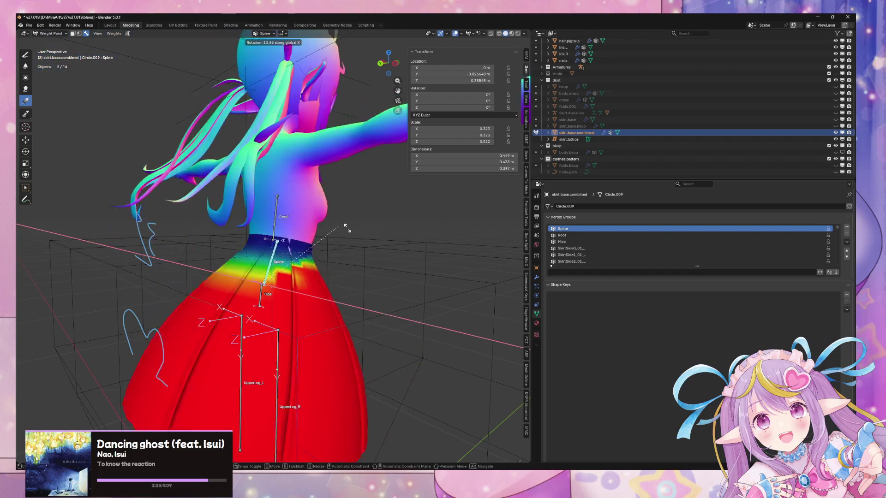
key("Escape")
key("r")
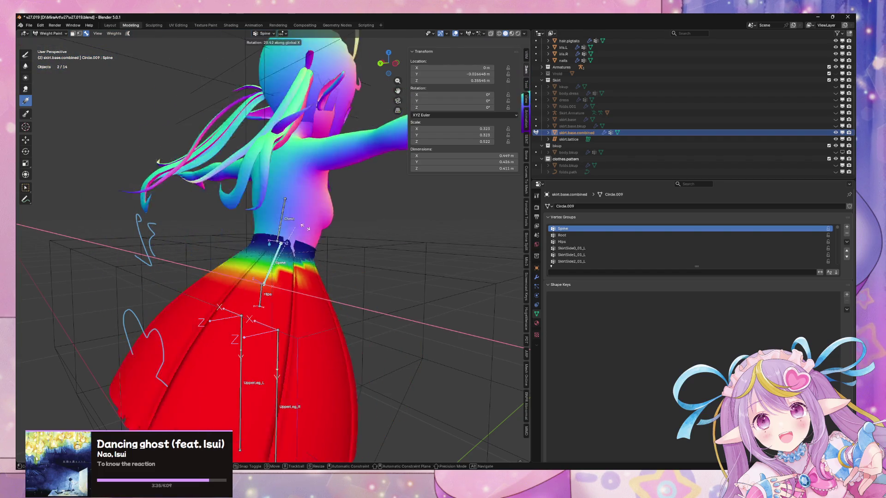
left_click(277, 217)
Test the Chest bone once more, then straighten the Spine bone upright with Alt+R
left_click(282, 217, "ctrl")
key("r")
key("x")
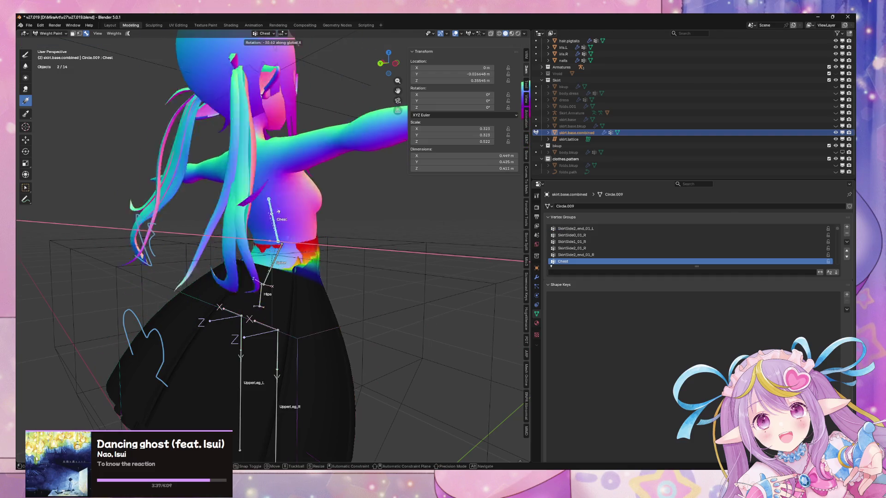
key("Escape")
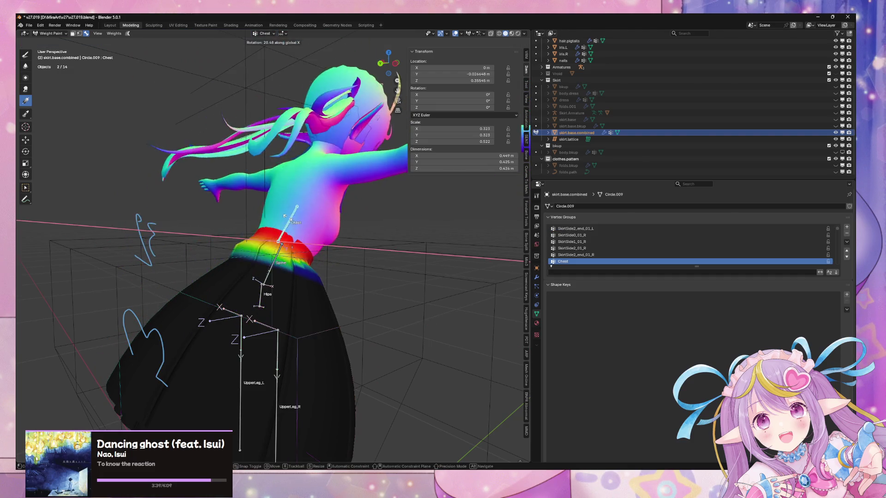
mouse_move(265, 216)
middle_mouse_down()
mouse_move(220, 207)
mouse_move(380, 227)
mouse_move(284, 206)
mouse_move(336, 211)
mouse_move(323, 209)
middle_mouse_up()
left_click(276, 265, "ctrl")
key("alt+r")
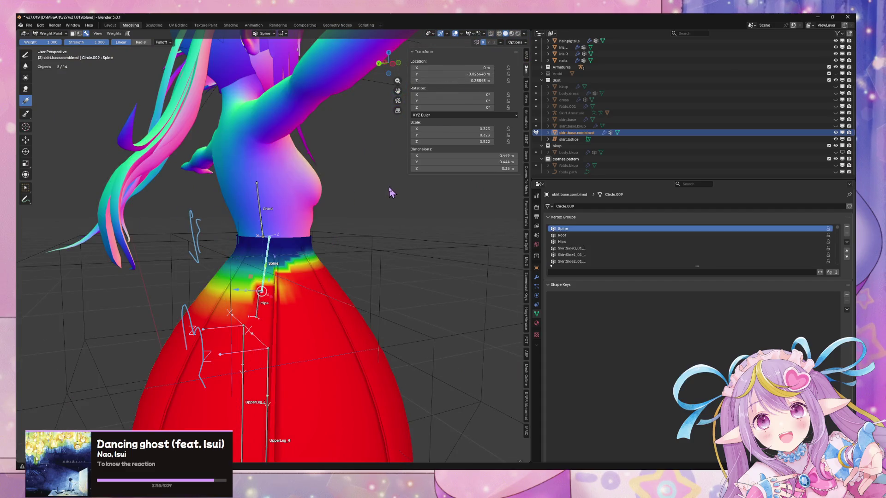
left_click(384, 64)
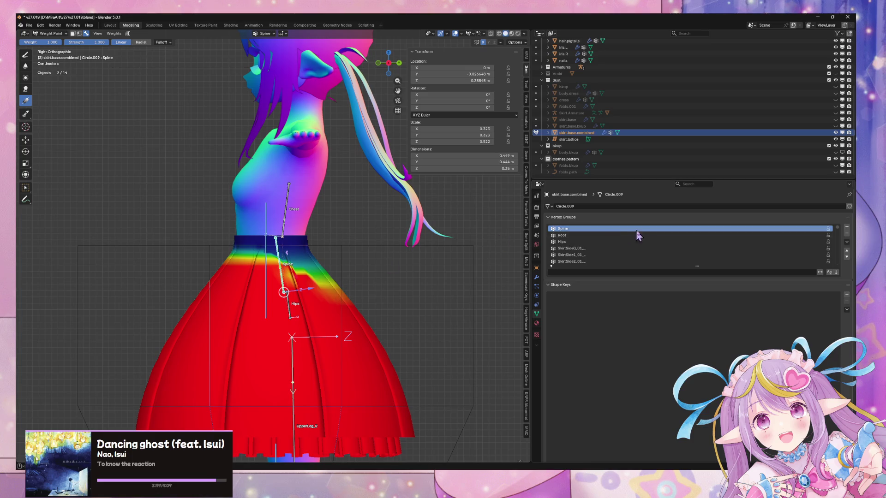
Remove all skirt vertices from the Spine vertex group in Edit Mode, then return to Weight Paint
left_click(289, 208, "ctrl")
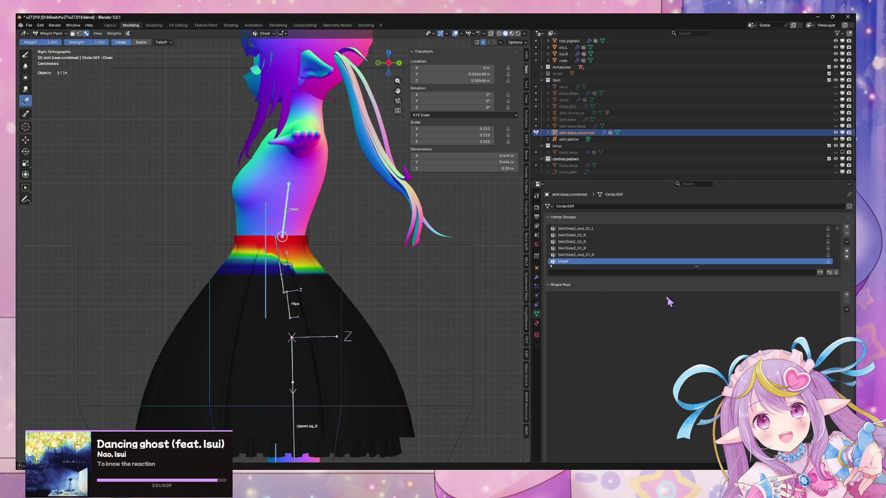
key("Tab")
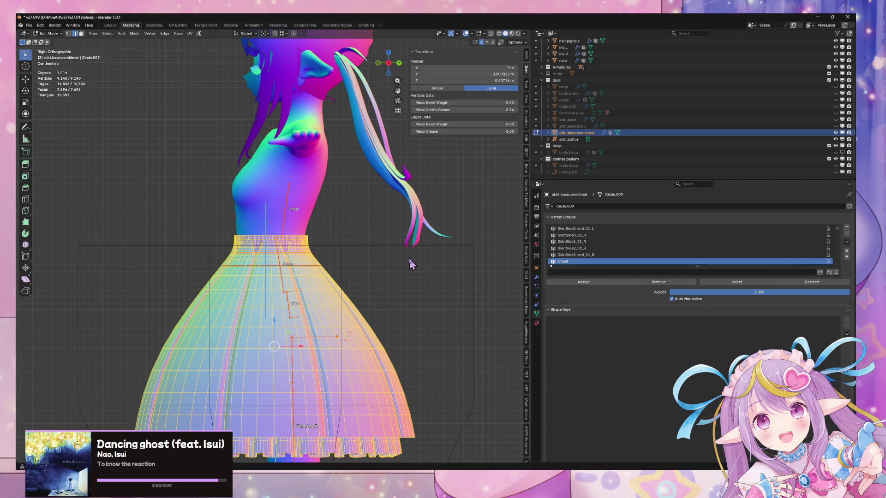
key("Tab")
left_click(279, 264, "ctrl")
key("Tab")
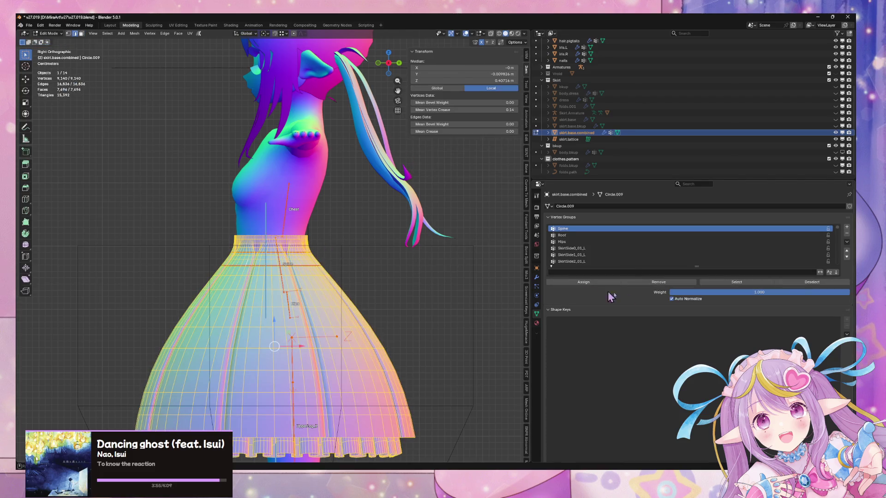
left_click(648, 284)
key("Tab")
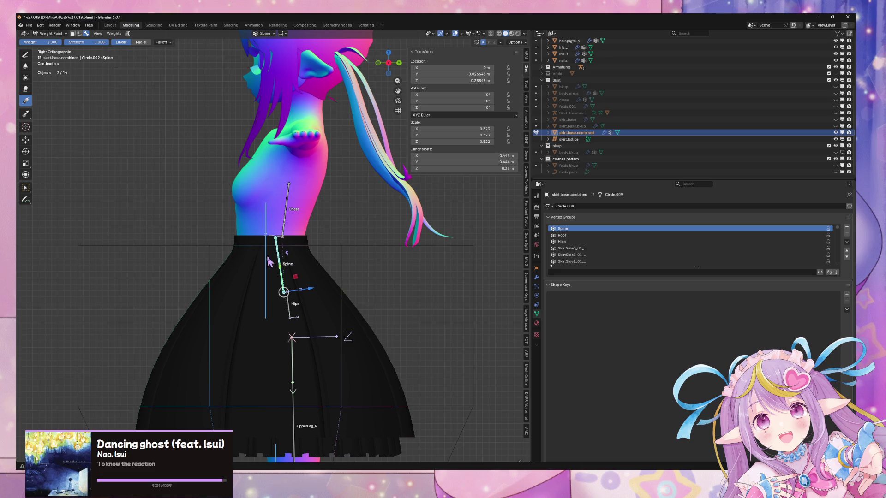
Try Spine gradients running down from the hips and check them from the front and back
mouse_move(269, 258)
left_mouse_down()
mouse_move(279, 295)
mouse_move(279, 459)
left_mouse_up()
key("Escape")
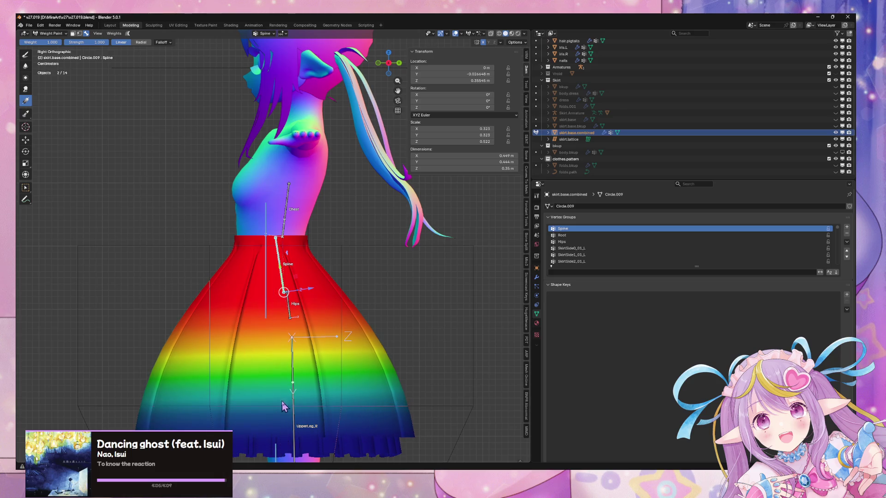
key("Escape")
scroll(269, 264, "down", 1)
left_click_drag(271, 260, 272, 436)
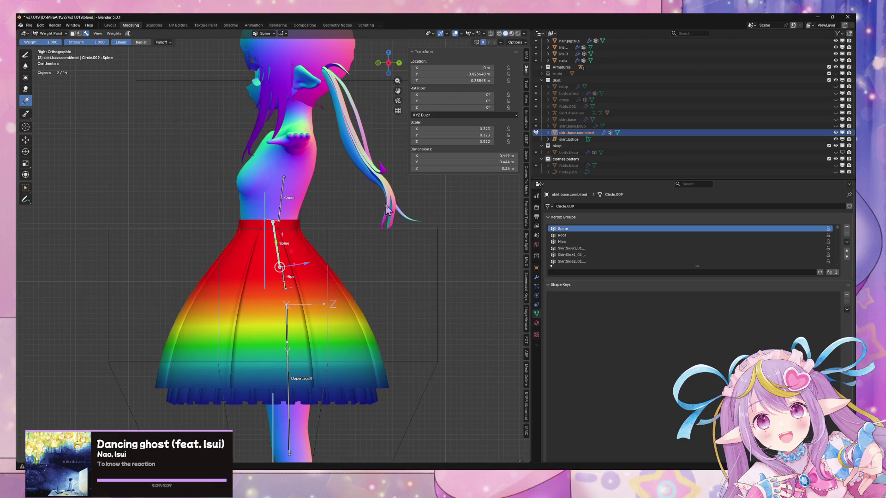
mouse_move(405, 95)
middle_mouse_down()
mouse_move(351, 101)
mouse_move(378, 120)
mouse_move(353, 138)
mouse_move(452, 118)
middle_mouse_up()
left_click(396, 64)
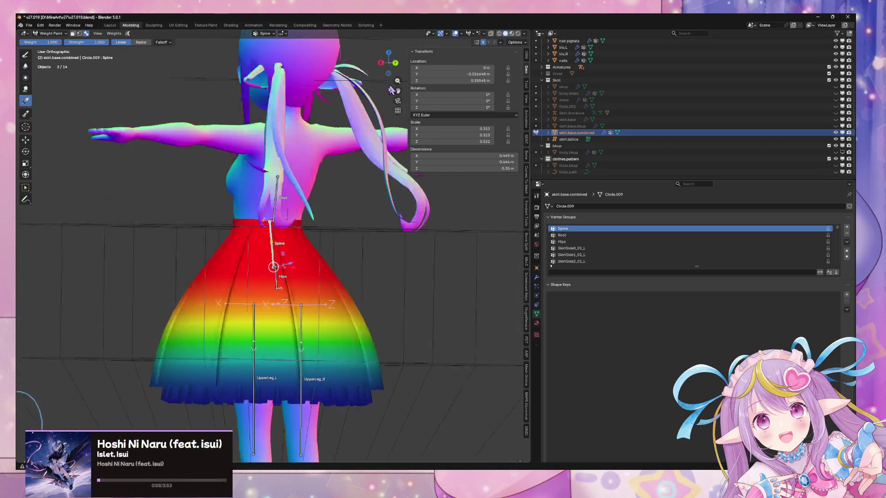
Undo and repaint the Spine weights from the hips down to the hem in Back view
key("ctrl+z")
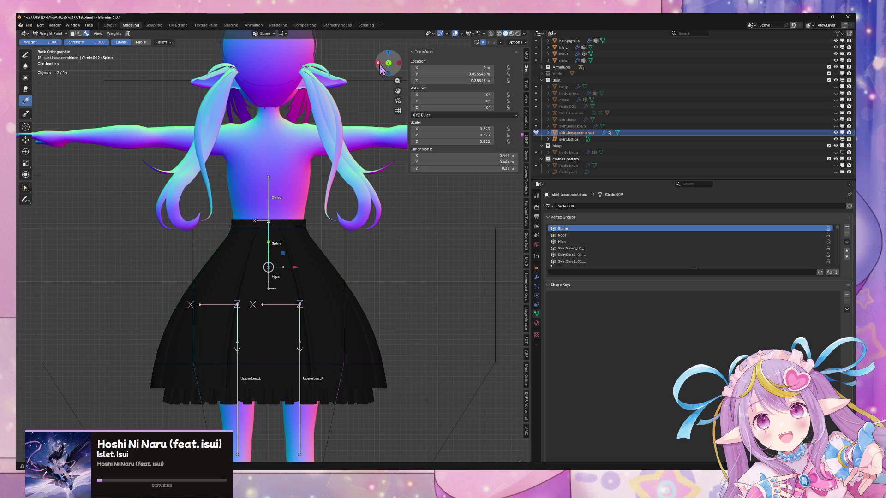
left_click(378, 64)
left_click(400, 63)
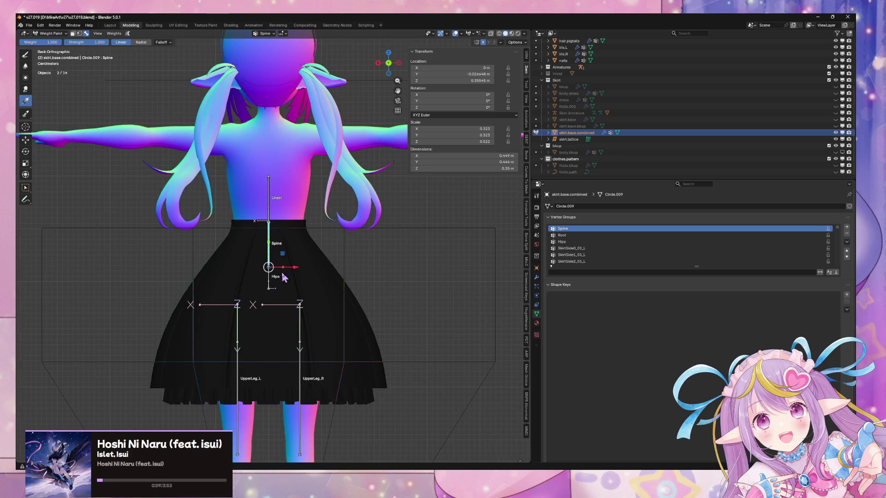
left_click_drag(280, 279, 279, 422)
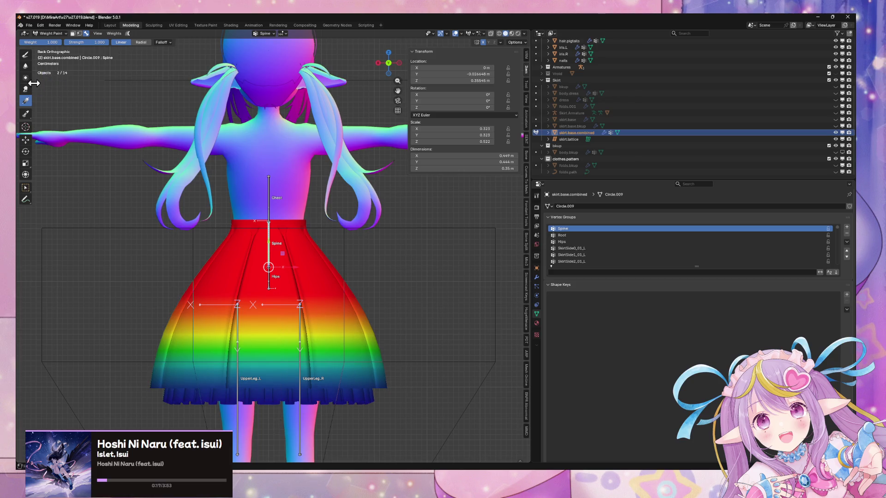
Select the Chest bone and paint a linear Chest gradient from the waistband down, redoing it once
left_click(270, 203, "ctrl")
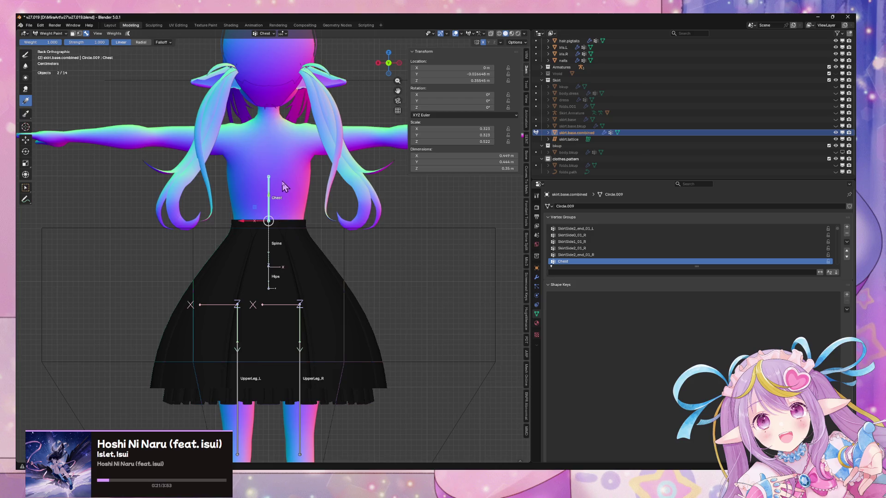
mouse_move(286, 206)
left_mouse_down()
mouse_move(279, 279)
mouse_move(287, 360)
mouse_move(283, 308)
left_mouse_up()
key("ctrl+z")
left_click_drag(282, 211, 280, 296)
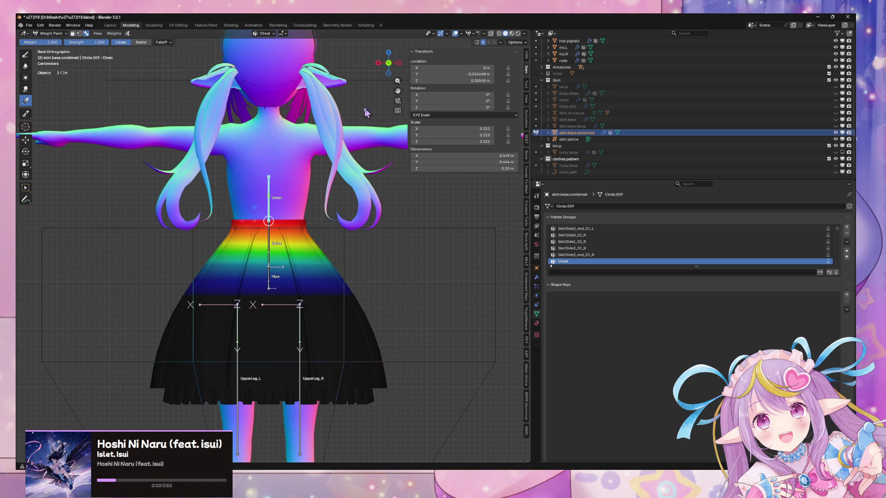
left_click(377, 63)
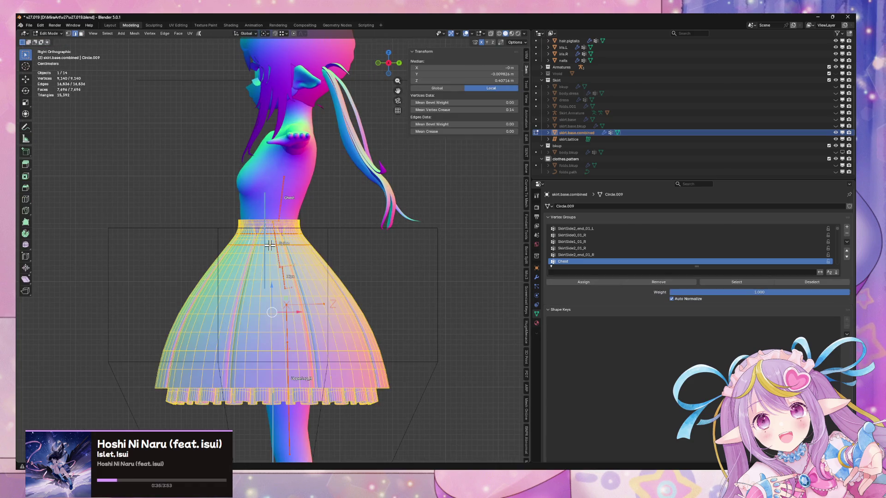
left_click(279, 246, "ctrl")
key("r")
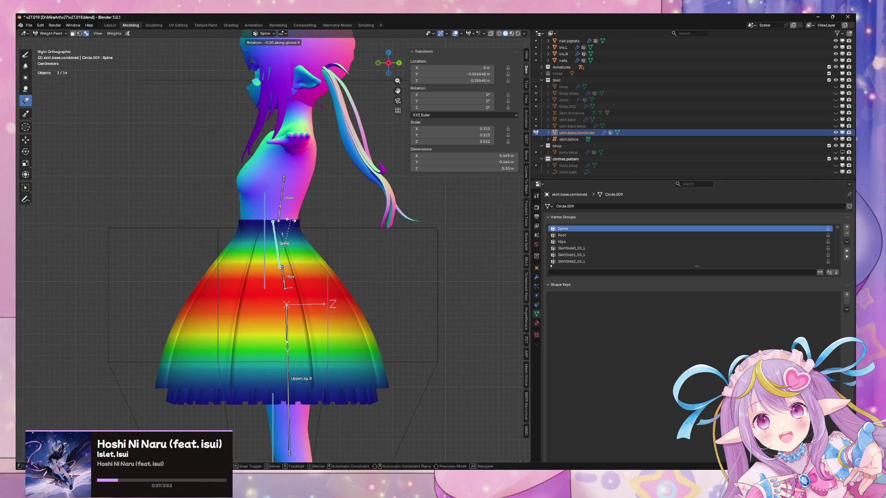
key("Escape")
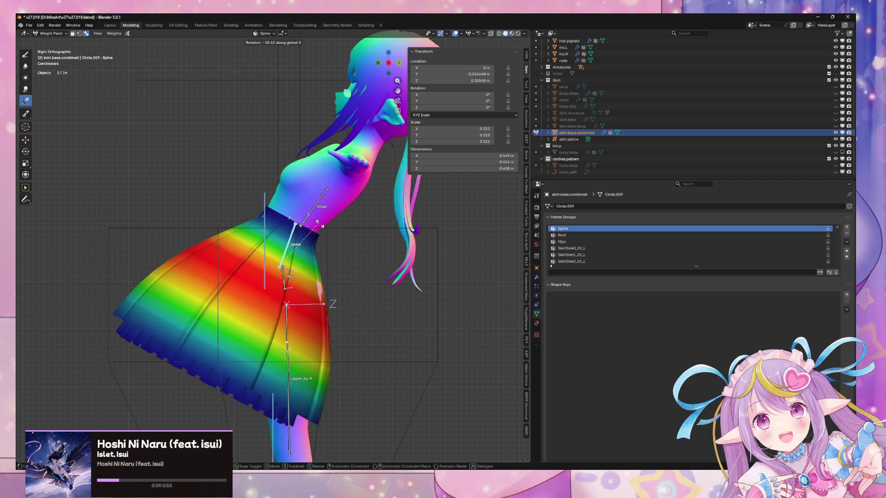
key("r")
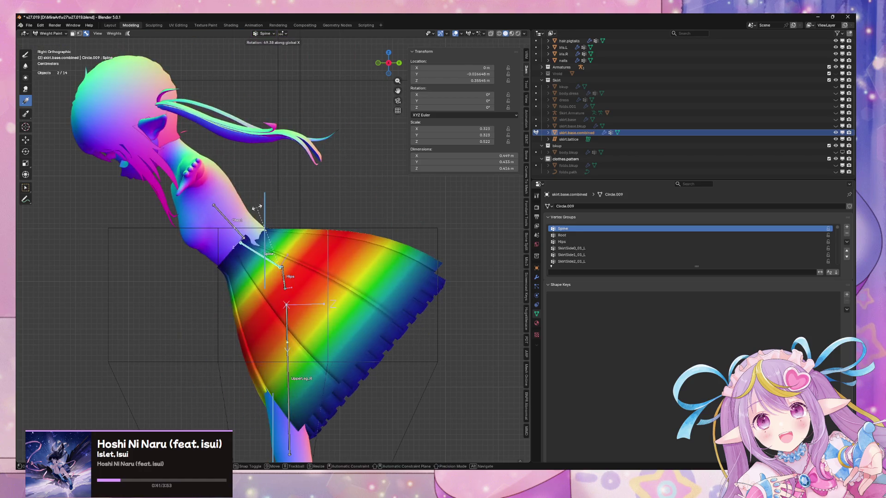
key("Escape")
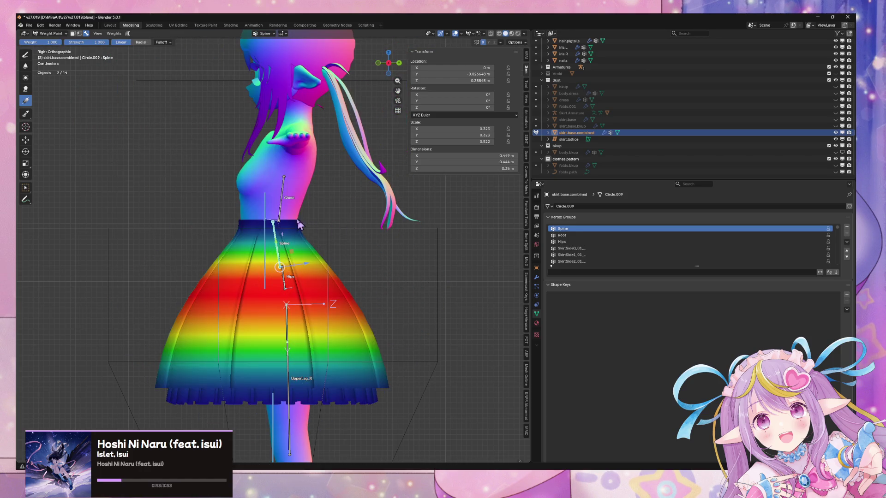
key("bracketright")
key("r")
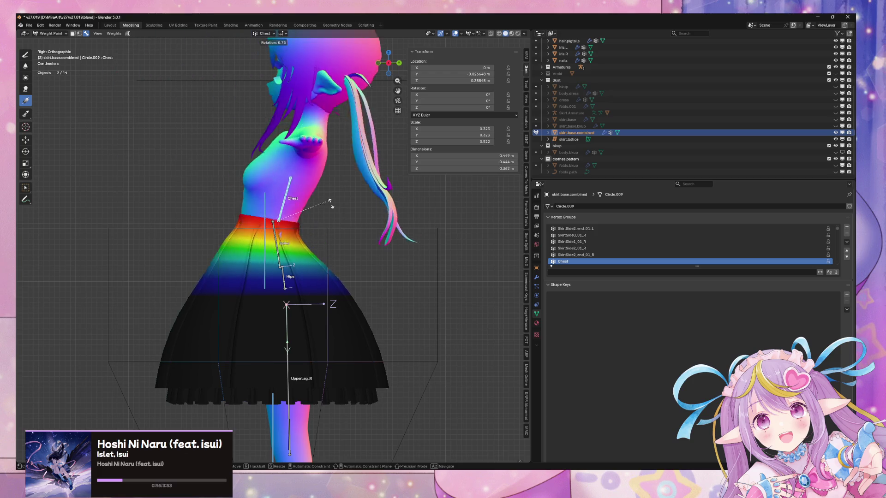
key("Escape")
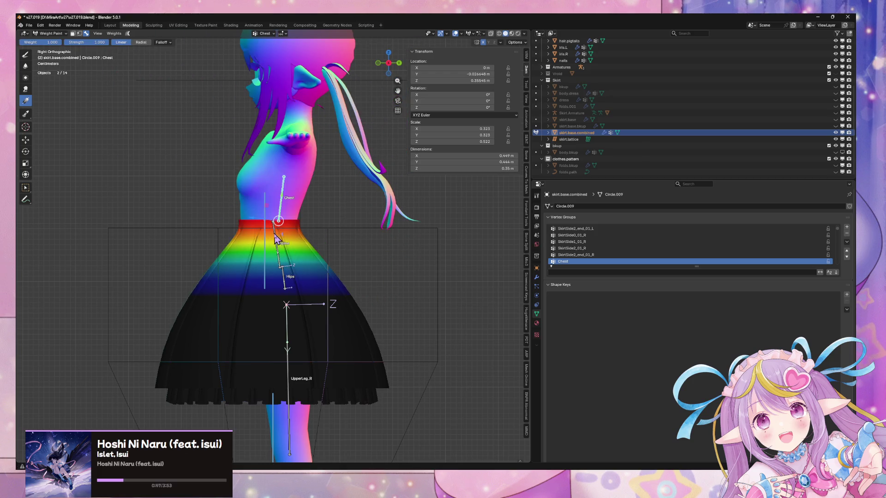
key("bracketleft")
key("r")
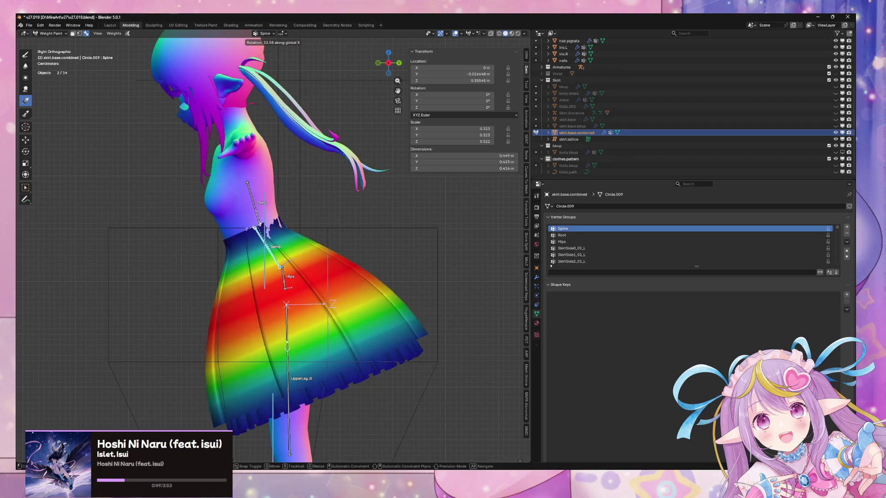
key("Escape")
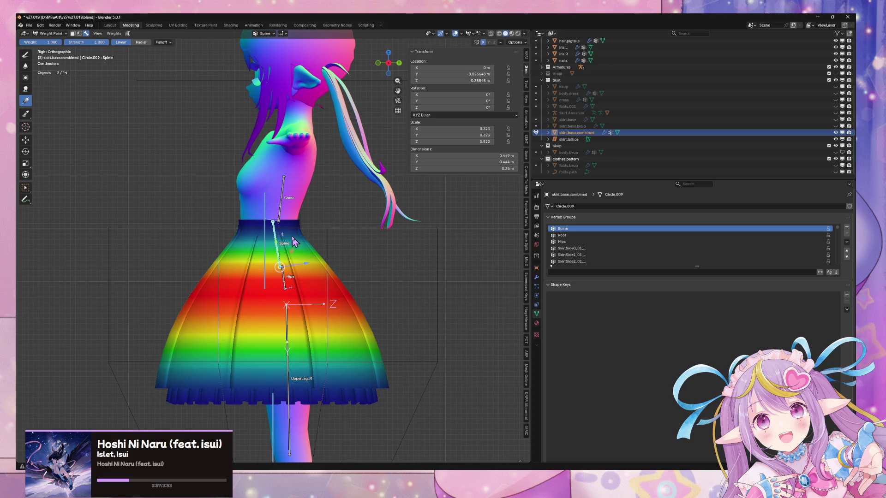
Lay a Spine weight gradient up the skirt that fades out at the waist, redrawing it once
mouse_move(293, 243)
left_mouse_down()
mouse_move(300, 266)
mouse_move(300, 228)
left_mouse_up()
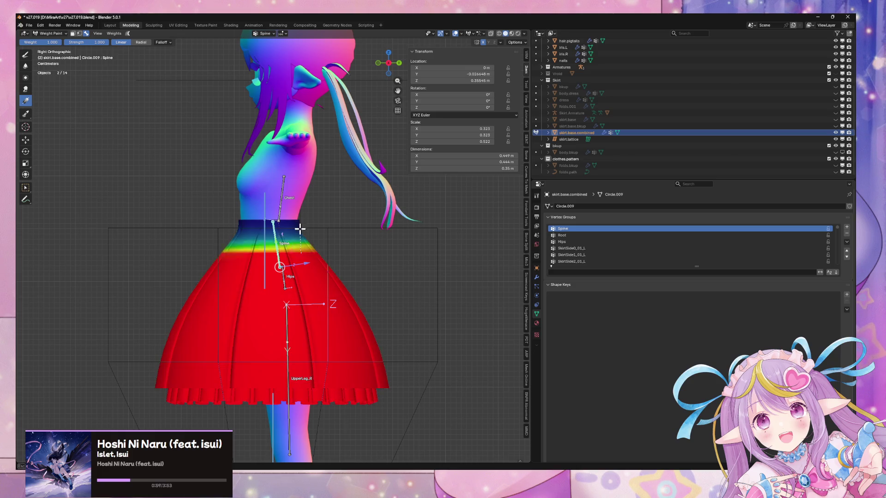
key("ctrl+z")
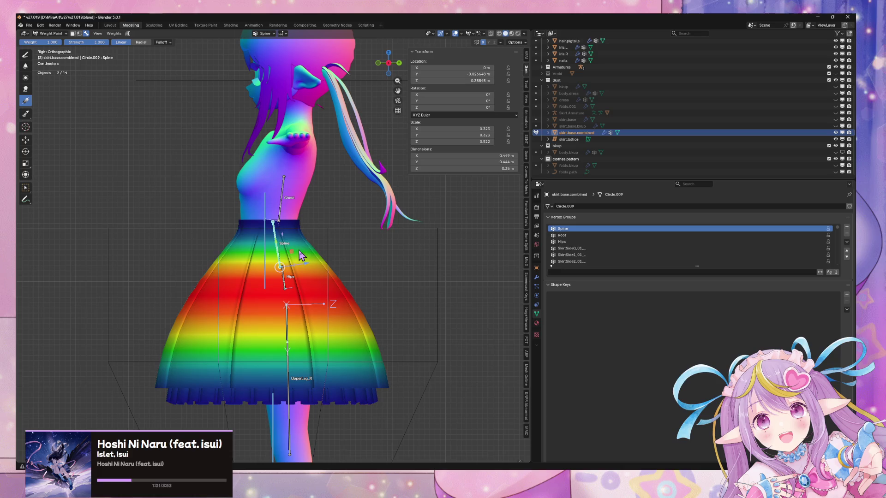
left_click_drag(301, 255, 300, 234)
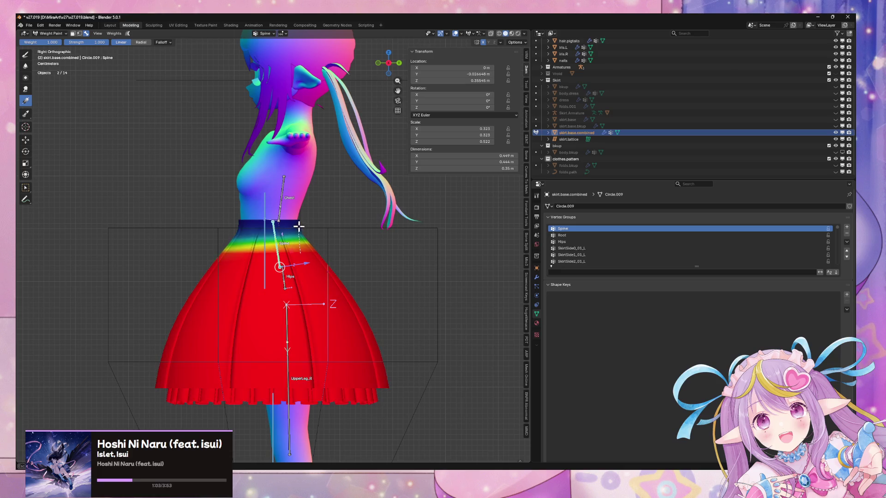
Test-rotate the Chest and Spine bones to check skirt deformation, cancelling each rotation
left_click(283, 204, "ctrl")
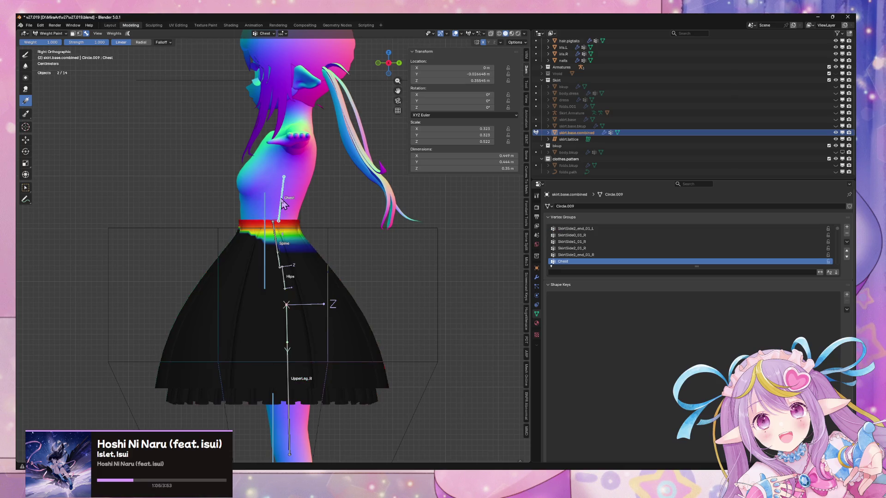
key("r")
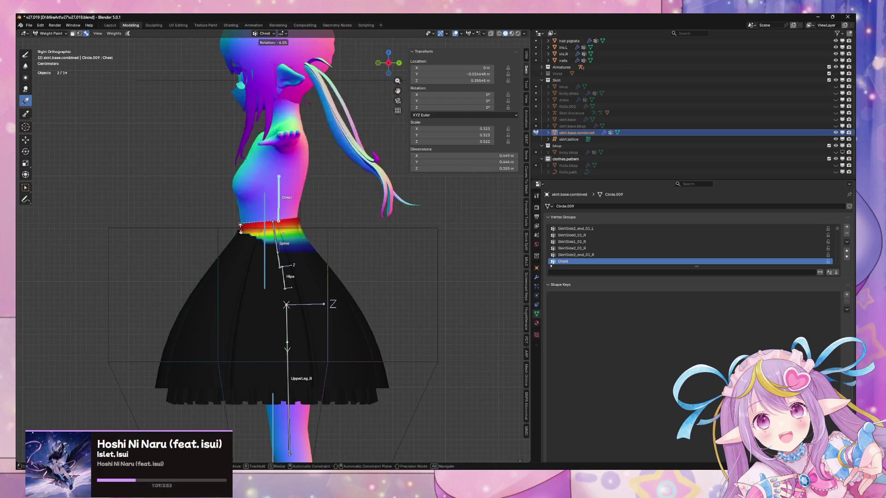
key("Escape")
left_click(280, 245, "ctrl")
key("r")
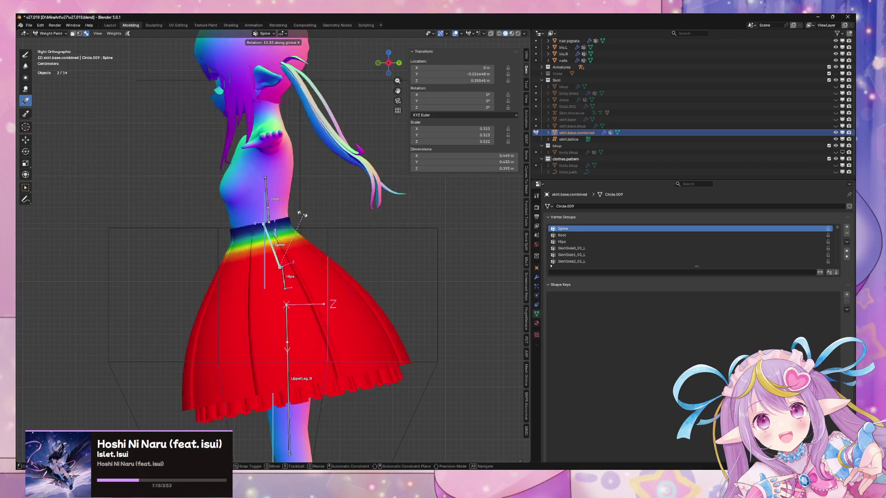
key("Escape")
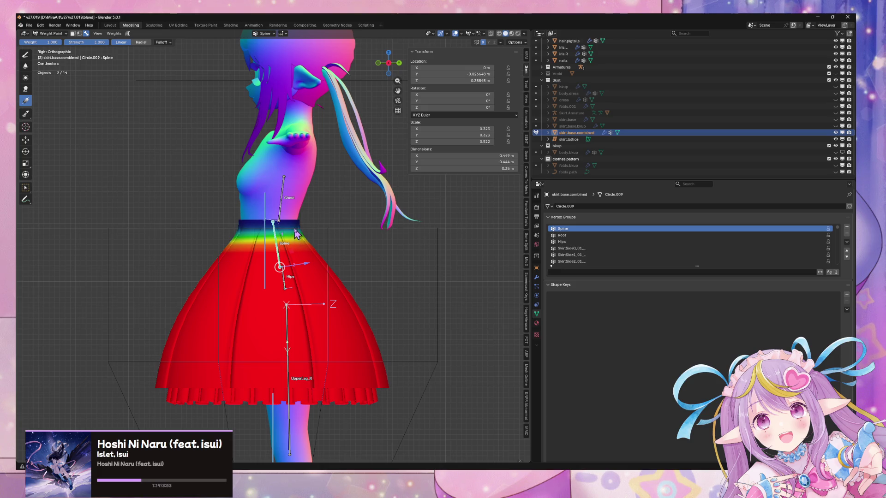
Paint extra Spine weight onto the waistband, test the bend, and undo the trial rotation
mouse_move(290, 226)
left_mouse_down()
mouse_move(292, 245)
mouse_move(296, 229)
left_mouse_up()
key("r")
left_click(295, 239)
key("ctrl+z")
key("ctrl+z")
key("ctrl+shift+z")
key("ctrl+z")
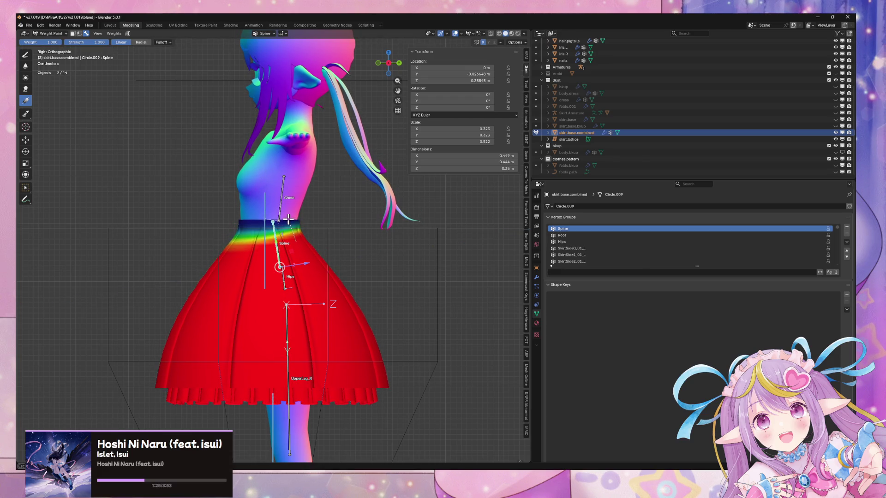
mouse_move(288, 218)
middle_mouse_down()
mouse_move(352, 231)
mouse_move(311, 214)
middle_mouse_up()
Select the Chest bone and tilt it on X to check the waist, then return to right view
key("r")
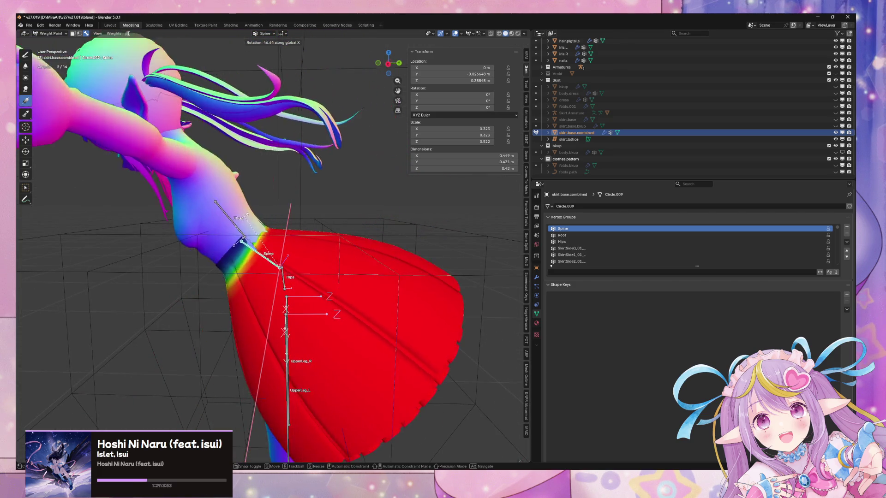
key("Escape")
left_click(278, 201)
key("r")
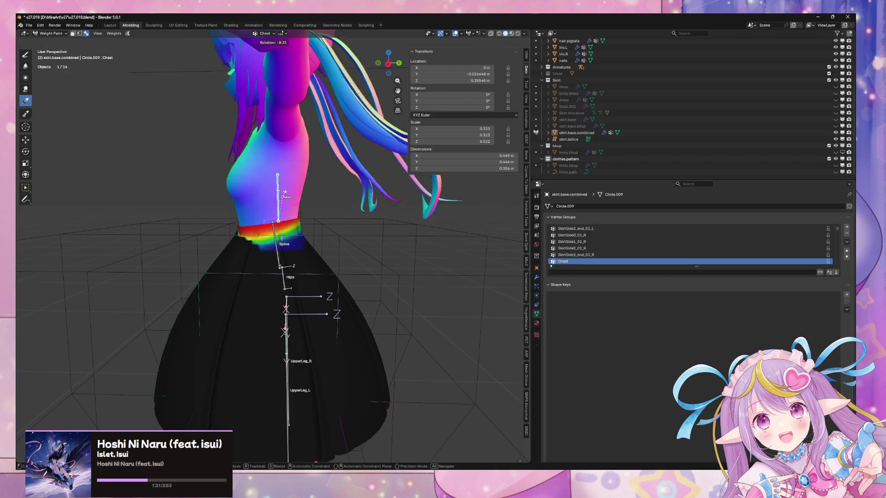
key("x")
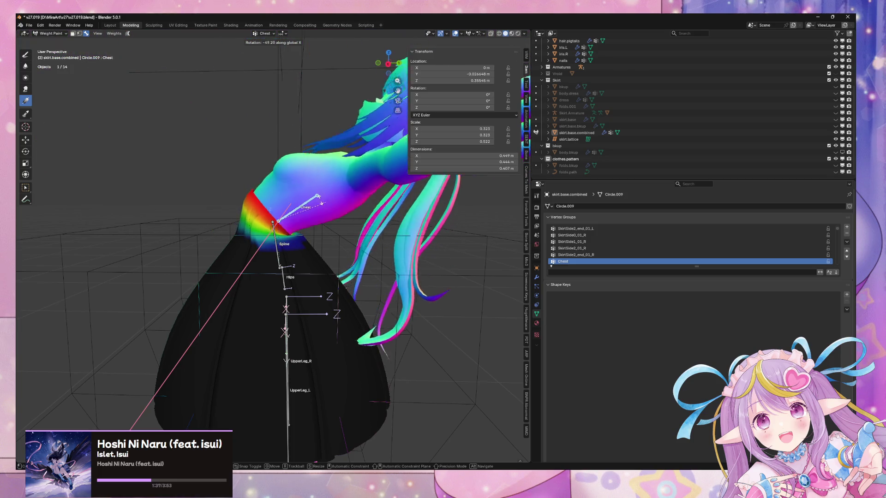
right_click(318, 200)
mouse_move(317, 200)
middle_mouse_down()
mouse_move(358, 212)
mouse_move(262, 198)
mouse_move(388, 74)
middle_mouse_up()
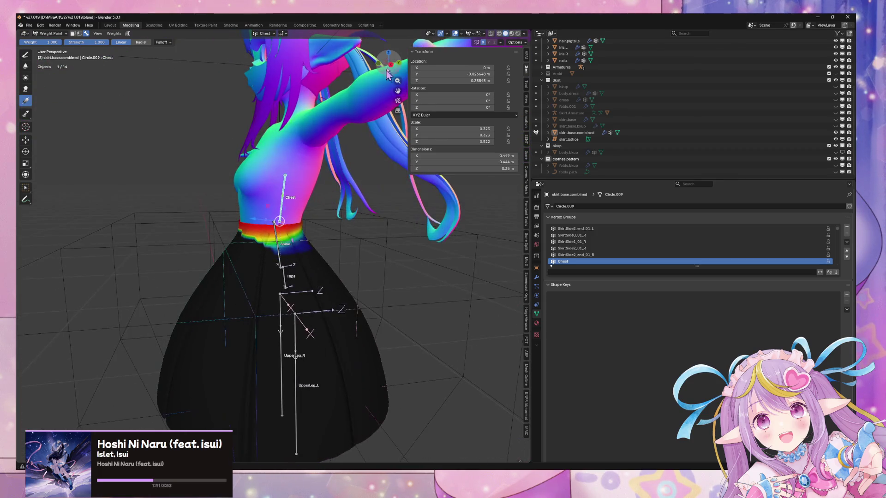
left_click(391, 65)
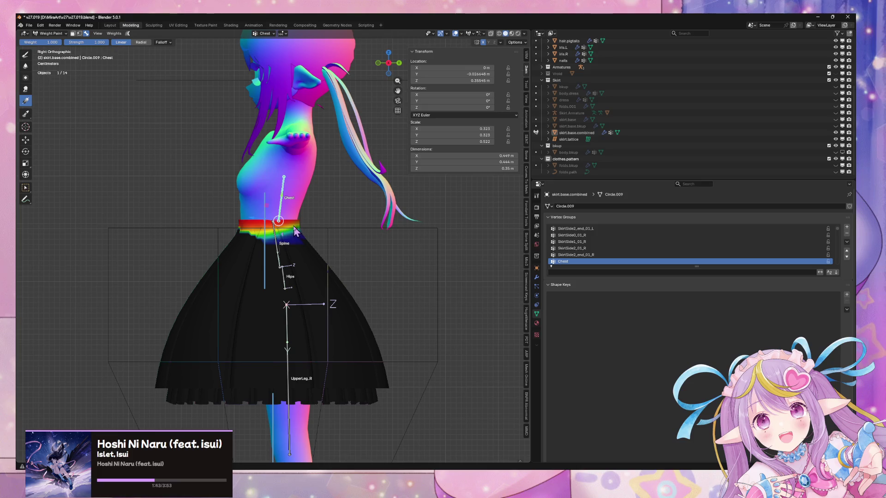
Apply a Chest weight gradient across the waistband, widen it around the waist, and test-rotate
mouse_move(295, 231)
left_mouse_down()
mouse_move(277, 244)
mouse_move(290, 224)
mouse_move(287, 243)
mouse_move(310, 233)
left_mouse_up()
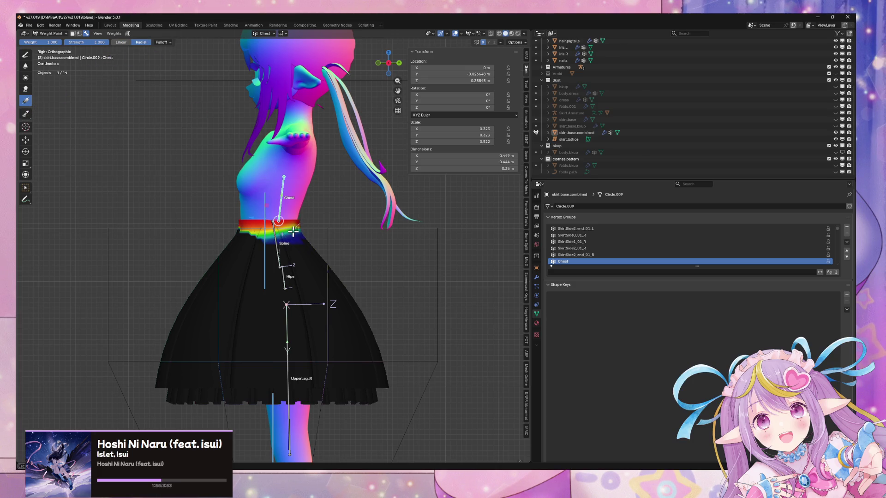
left_click_drag(284, 245, 283, 244)
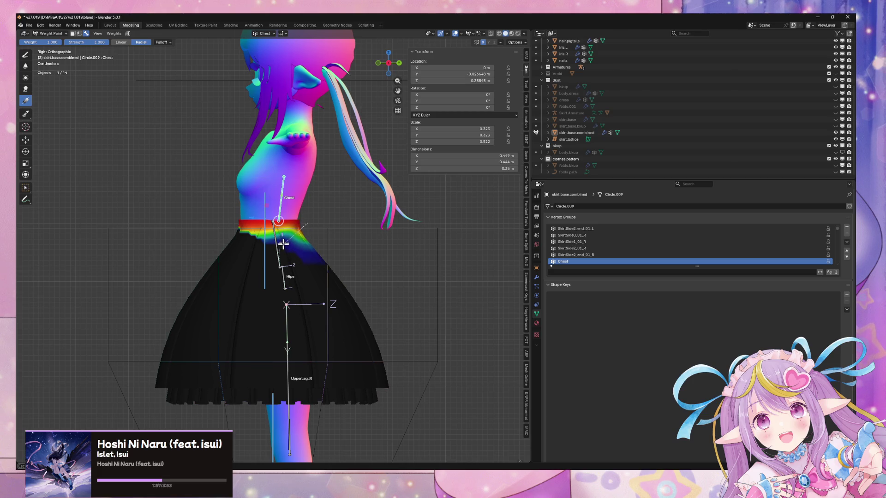
mouse_move(322, 236)
middle_mouse_down()
mouse_move(378, 221)
mouse_move(339, 204)
middle_mouse_up()
key("r")
key("x")
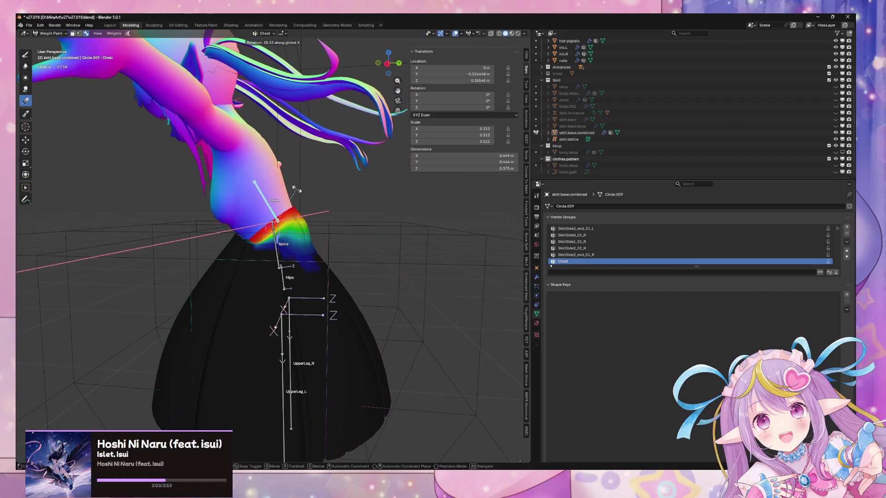
key("Escape")
Subtract Chest weight from the waist patch and repaint it along the waistband, then test
left_click_drag(327, 210, 323, 236, "ctrl")
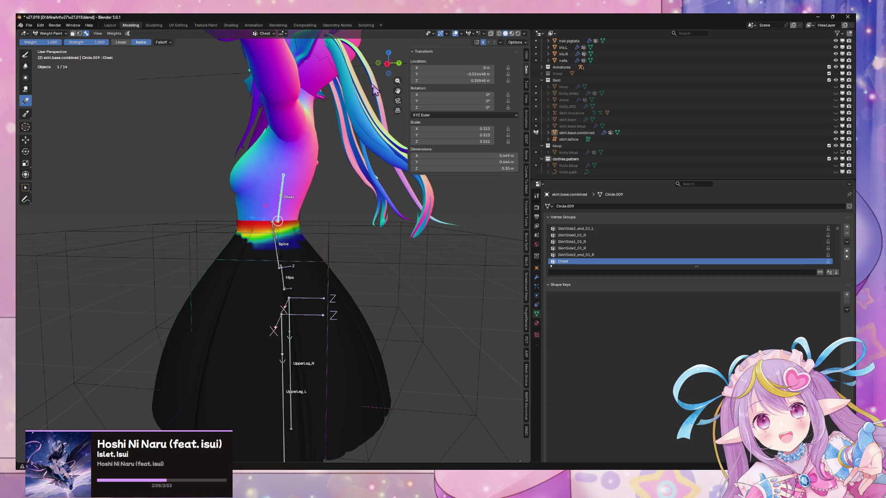
left_click(387, 64)
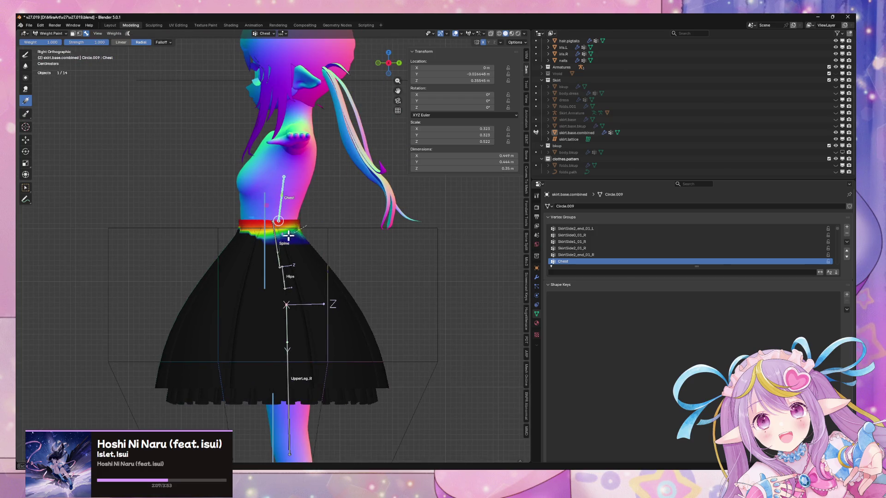
left_click_drag(288, 236, 285, 238)
key("r")
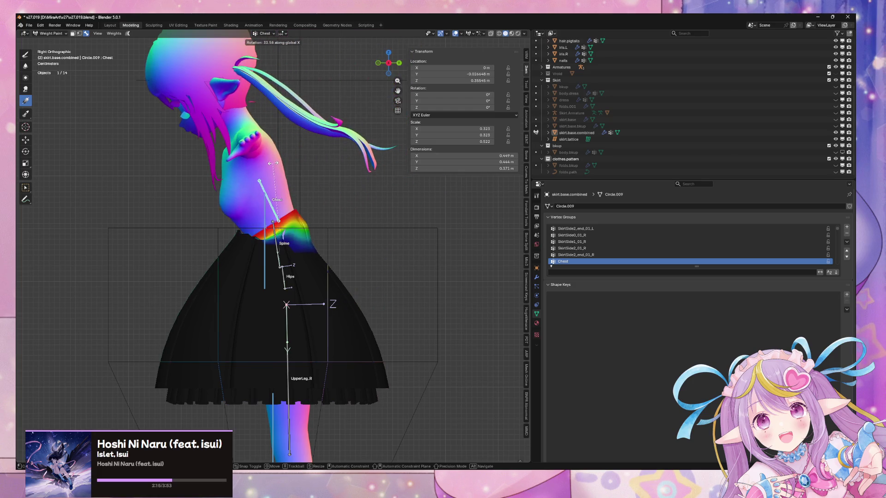
key("Escape")
Reapply the Spine weight gradient on the skirt and re-test the Chest bone's rotation
left_click(292, 237, "ctrl")
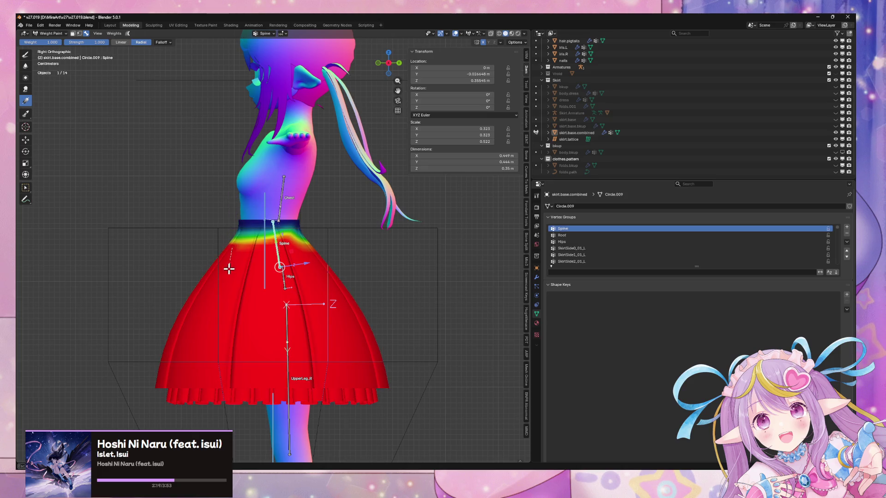
mouse_move(229, 269)
left_mouse_down()
mouse_move(227, 288)
mouse_move(231, 257)
mouse_move(263, 257)
left_mouse_up()
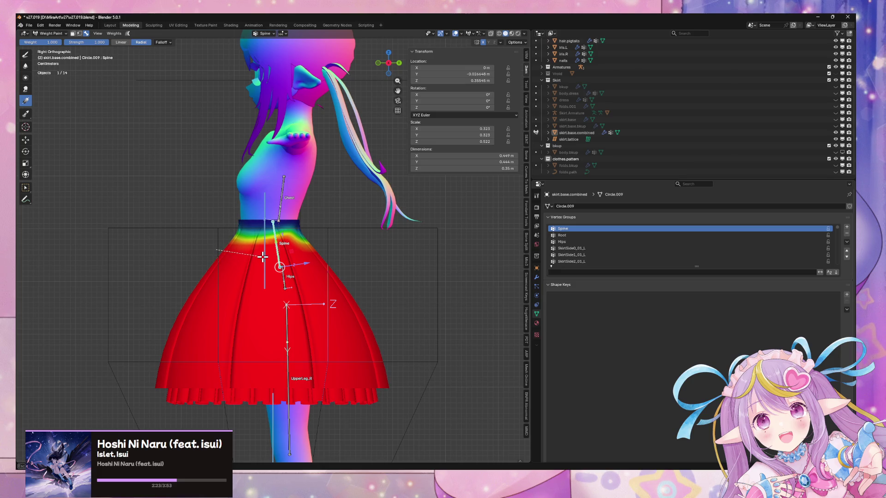
middle_click_drag(291, 227, 274, 204, "alt")
left_click(283, 198, "ctrl")
key("r")
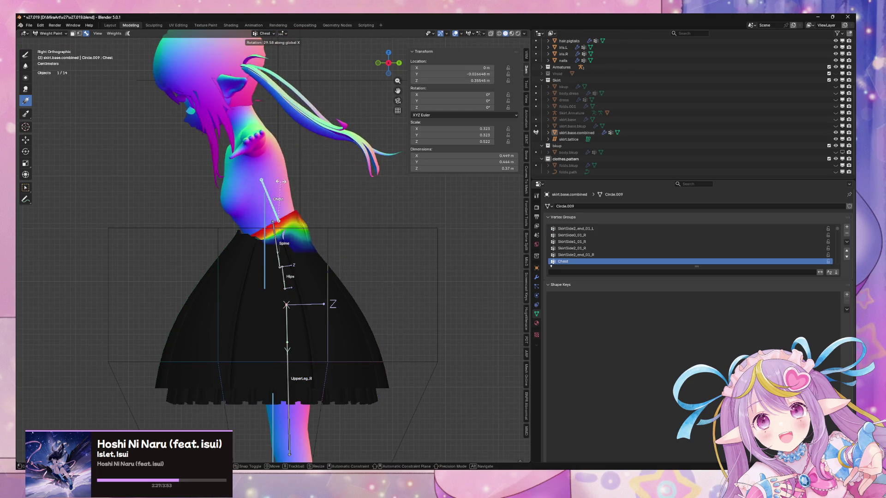
key("Escape")
mouse_move(268, 213)
middle_mouse_down()
mouse_move(278, 220)
mouse_move(333, 217)
mouse_move(349, 139)
mouse_move(258, 78)
middle_mouse_up()
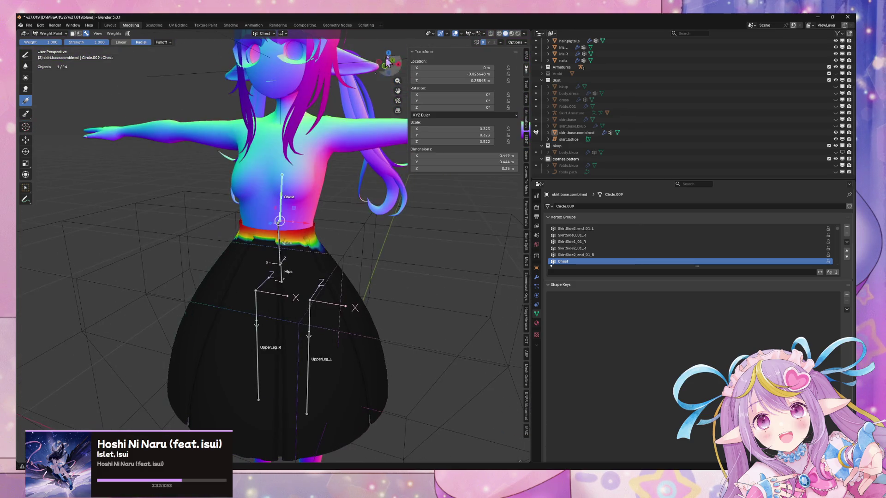
Review the gradient falloff and weight paint options, then switch to front view
left_click(158, 43)
left_click(162, 43)
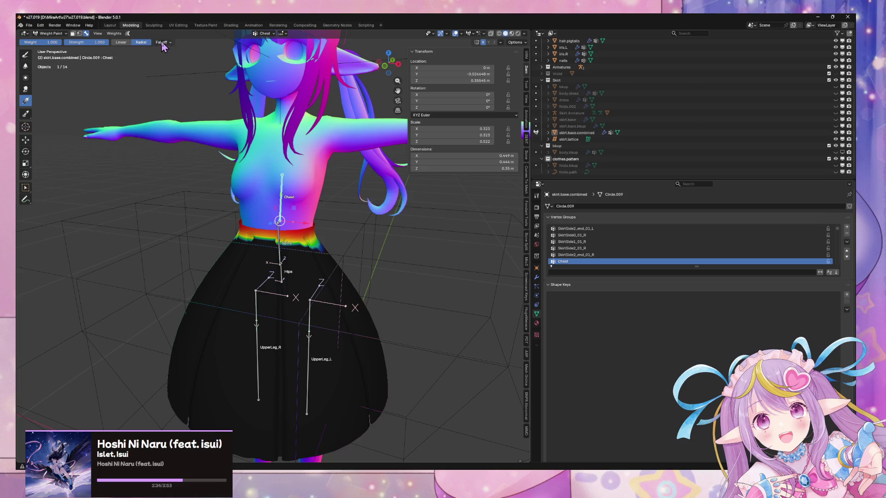
left_click(525, 43)
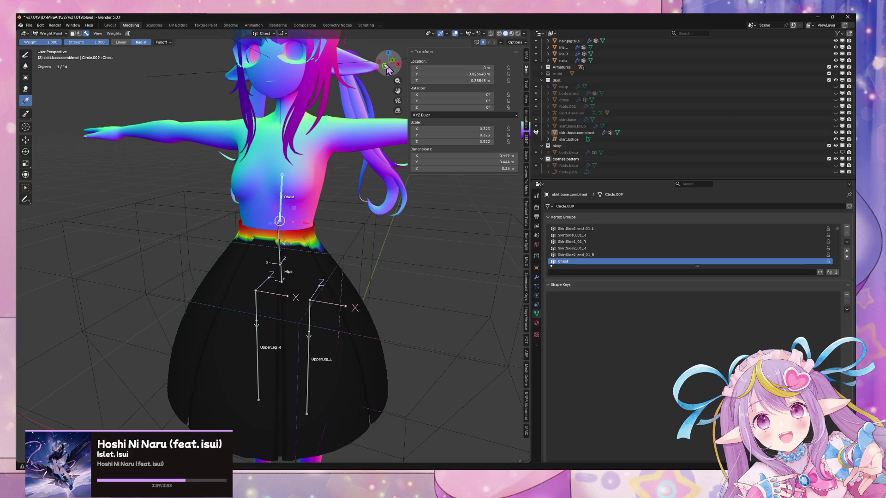
key("KP_1")
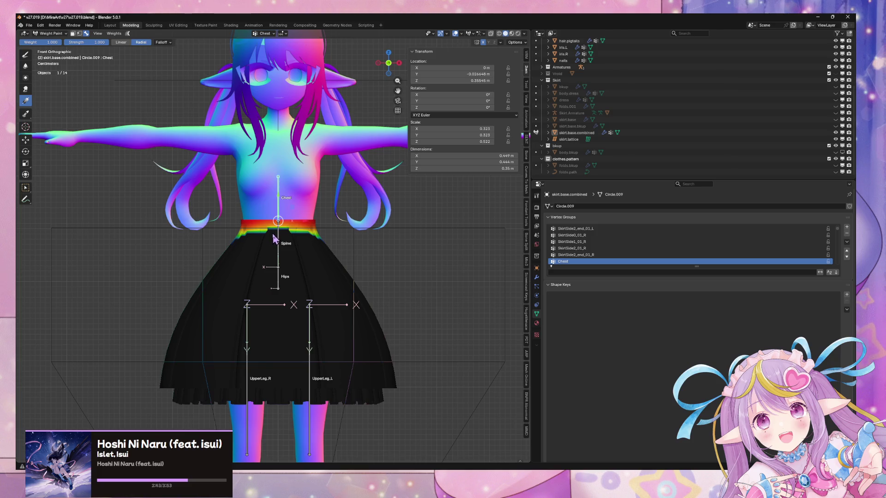
Try Chest weight strokes around the waist and upper skirt, undoing them
mouse_move(273, 238)
left_mouse_down()
mouse_move(265, 233)
mouse_move(285, 245)
mouse_move(278, 279)
left_mouse_up()
key("ctrl+z")
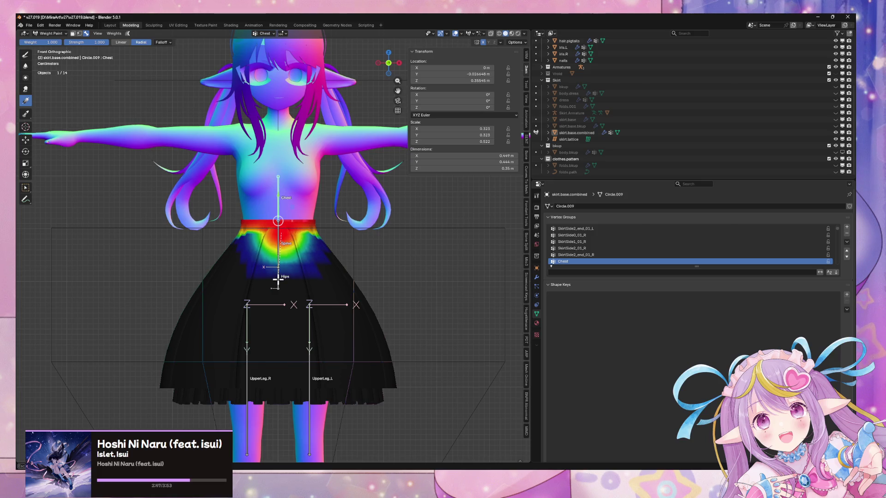
key("ctrl+z")
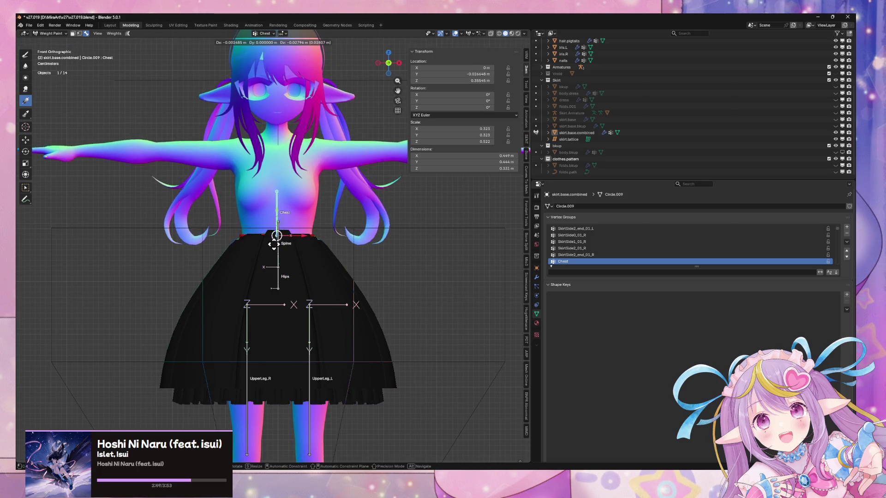
left_click_drag(273, 232, 277, 276)
key("ctrl+z")
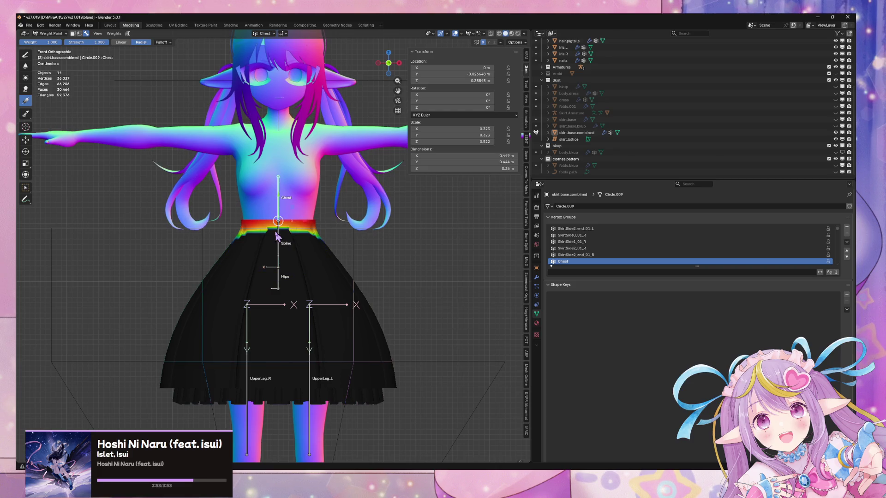
Back on the Chest group, lay a radial Chest gradient from the waist outward
left_click(277, 244, "ctrl")
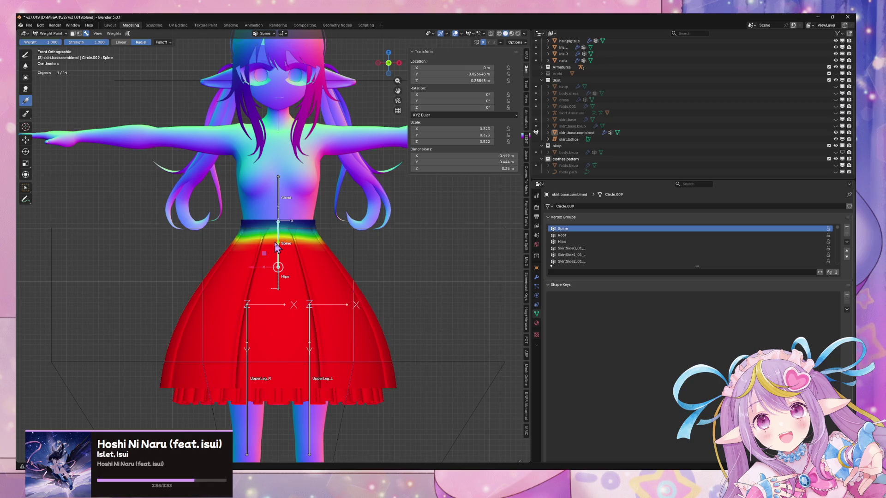
left_click(277, 245, "ctrl")
left_click_drag(276, 224, 281, 187)
key("ctrl+z")
left_click_drag(281, 244, 278, 182)
mouse_move(278, 221)
left_mouse_down()
mouse_move(277, 185)
mouse_move(309, 109)
left_mouse_up()
middle_click_drag(308, 109, 277, 184)
Bend the Spine bone around the X axis to test the skirt weights
key("r")
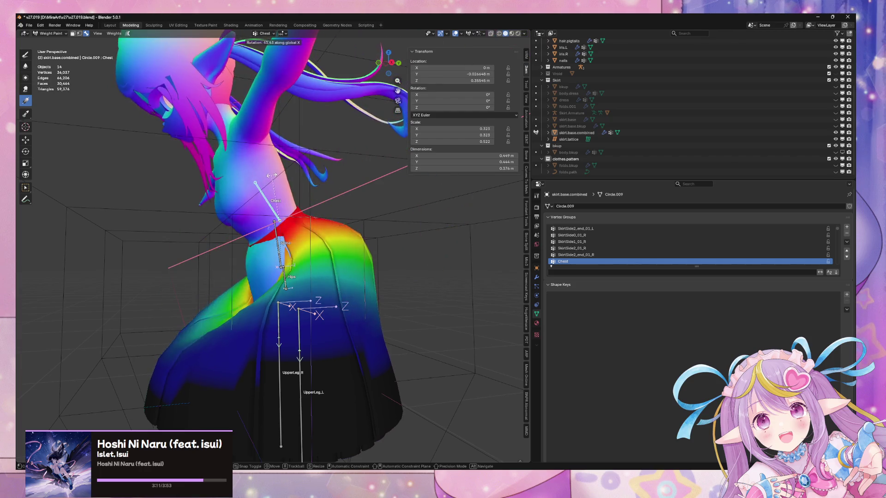
key("Escape")
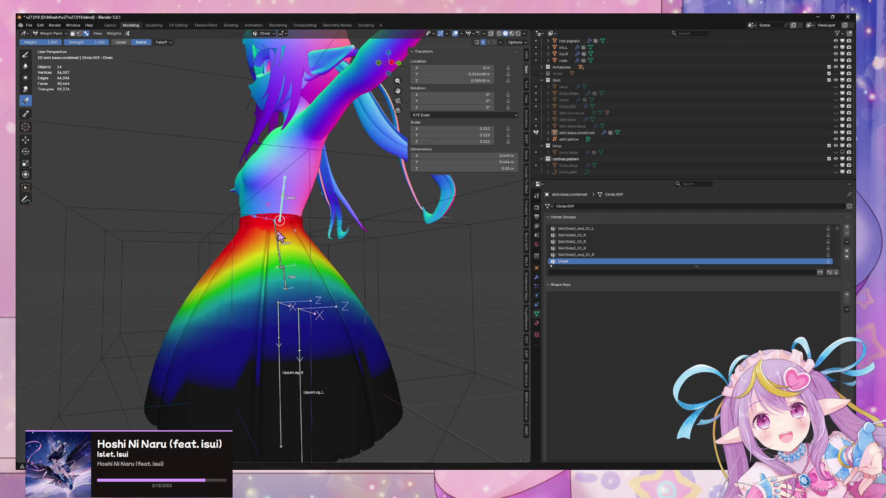
left_click(280, 236, "ctrl")
key("r")
key("x")
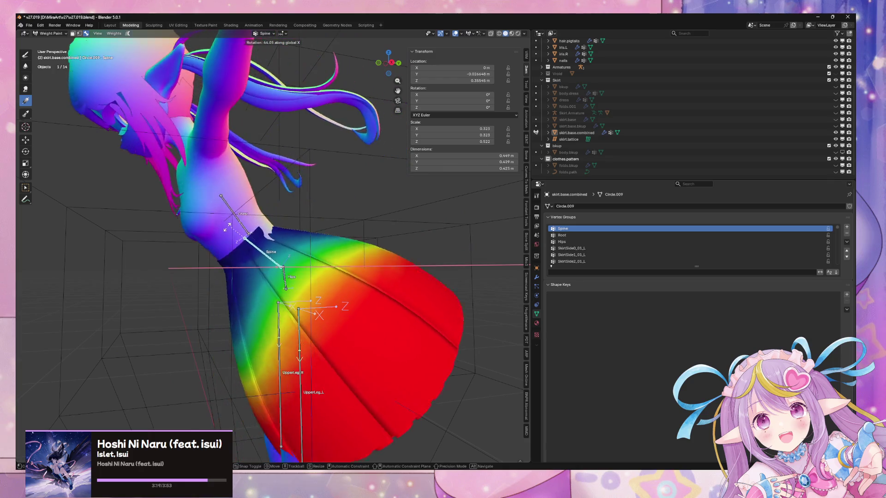
left_click(239, 233)
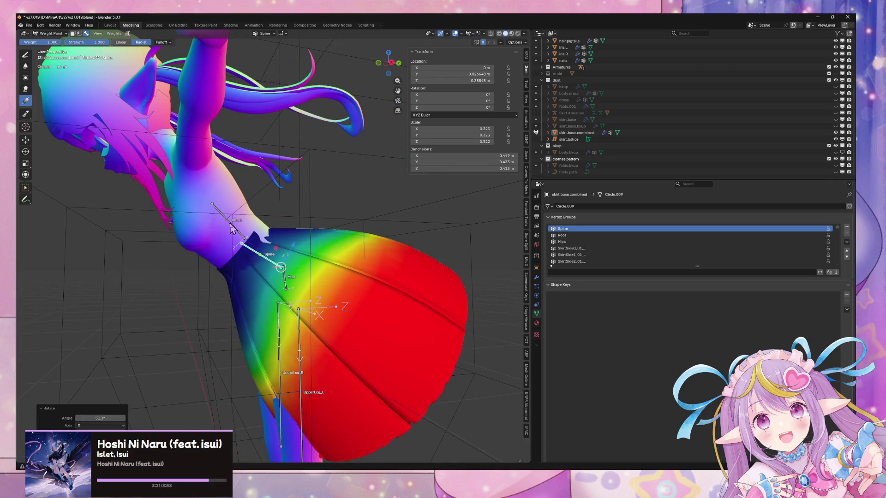
Bend the Chest bone around X and inspect Spine and Chest weights on the bent skirt
left_click(232, 230, "ctrl")
key("r")
key("x")
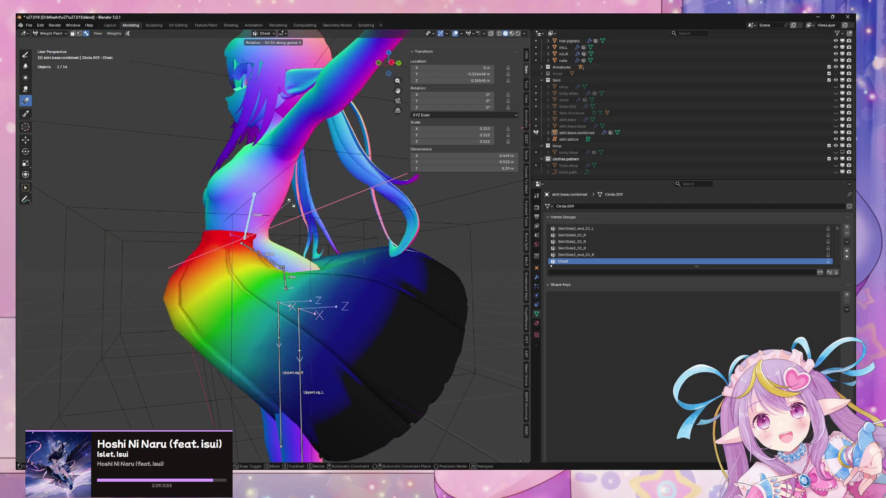
left_click(252, 226)
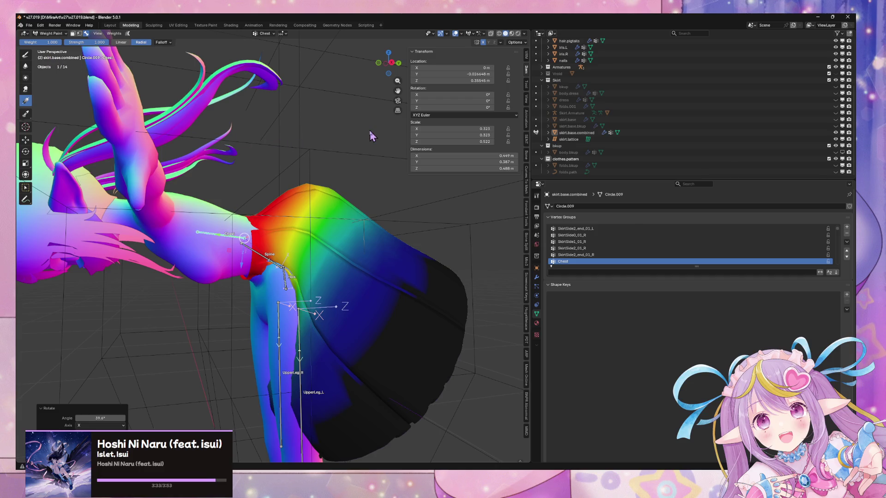
left_click(258, 255, "ctrl")
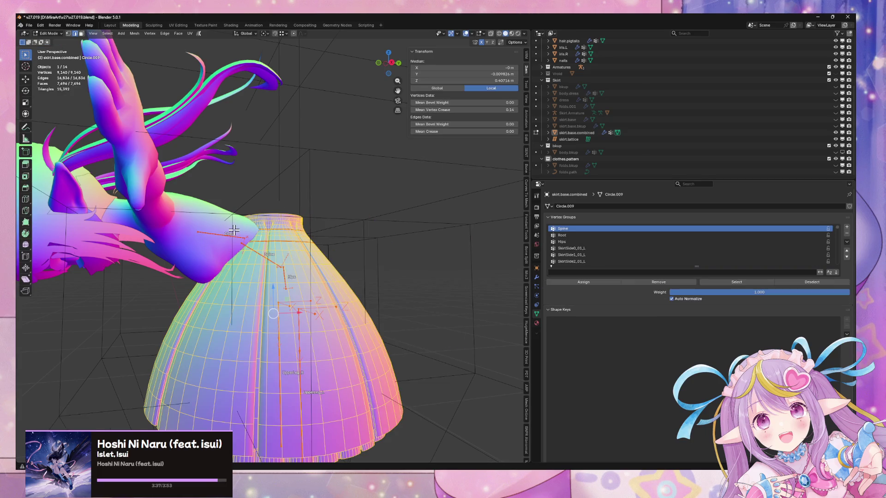
left_click(598, 262)
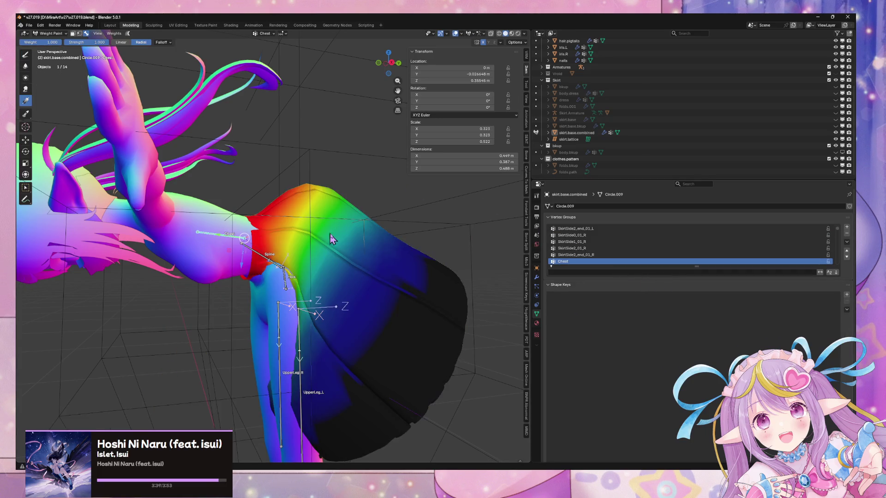
mouse_move(381, 215)
middle_mouse_down()
mouse_move(323, 230)
mouse_move(406, 231)
mouse_move(401, 217)
mouse_move(360, 223)
middle_mouse_up()
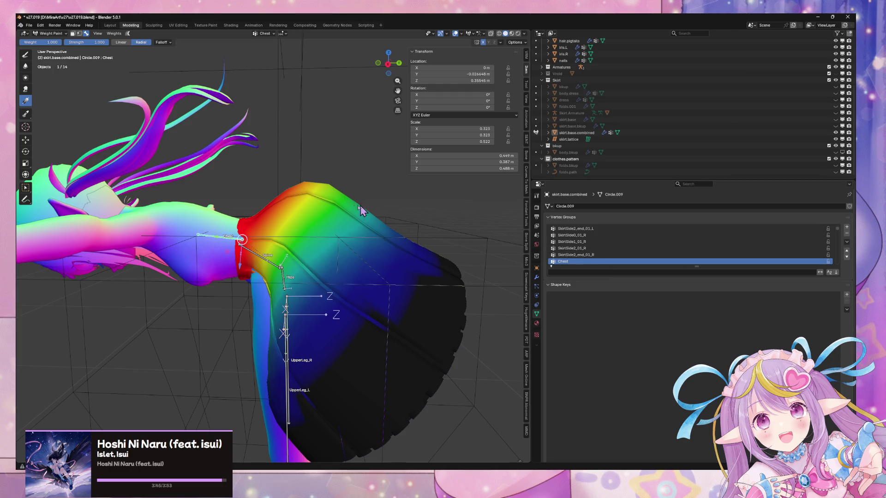
Split the viewport vertically, widen the new left area, and switch to Object Mode
right_click(90, 221)
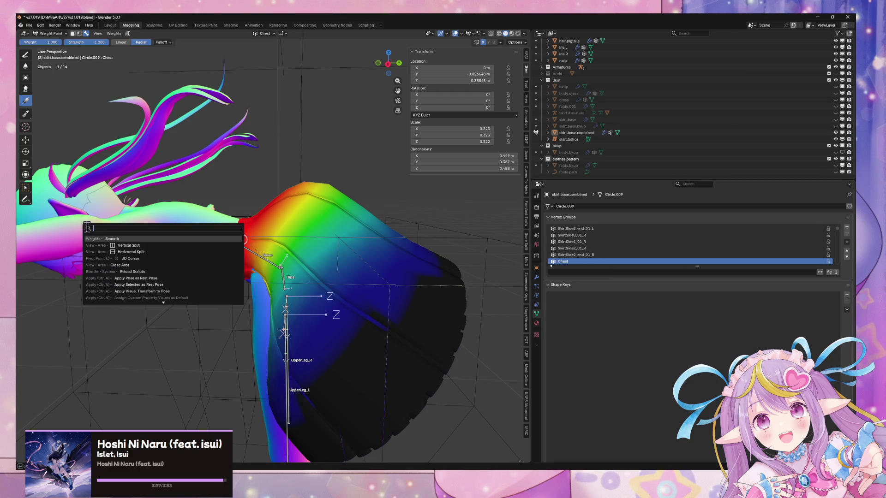
left_click(115, 249)
left_click(79, 212)
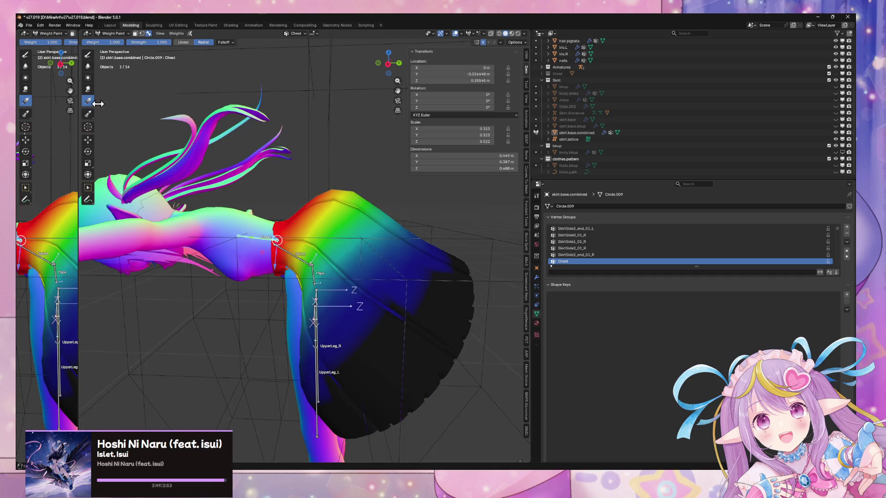
left_click_drag(77, 120, 124, 121)
left_click(24, 33)
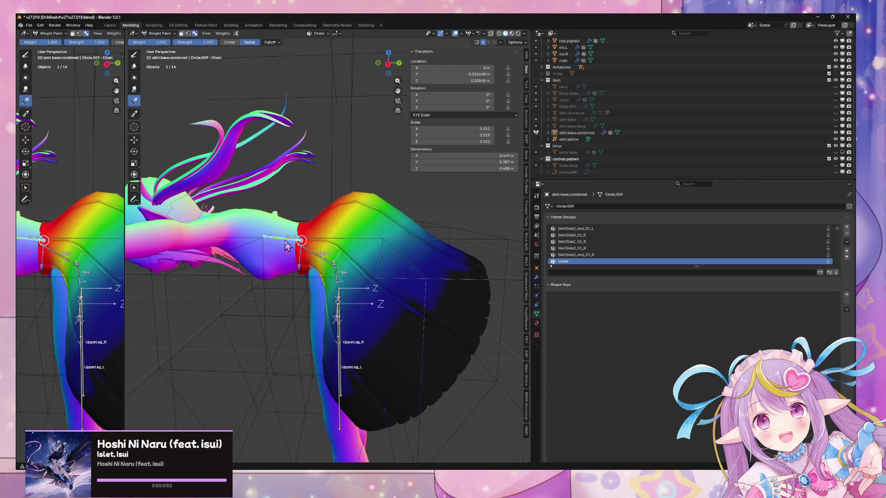
left_click(159, 34)
left_click(157, 42)
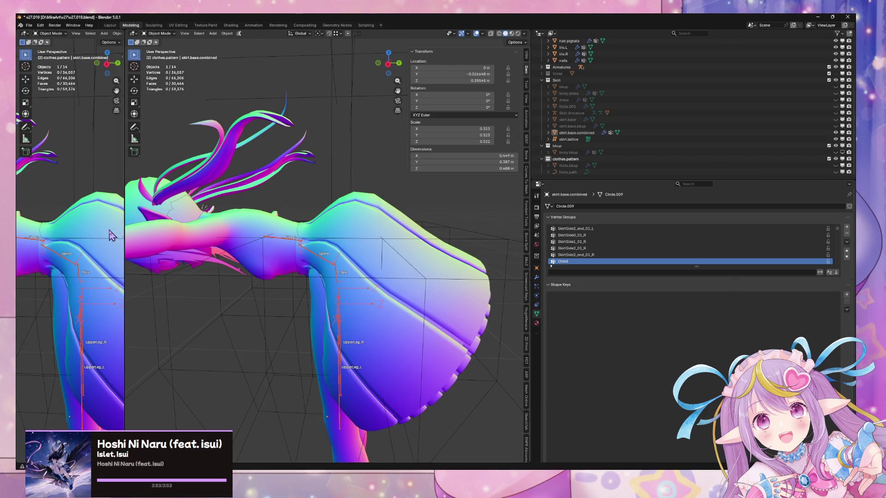
Make the left area a Properties editor and set the armature to Rest Position
left_click(25, 34)
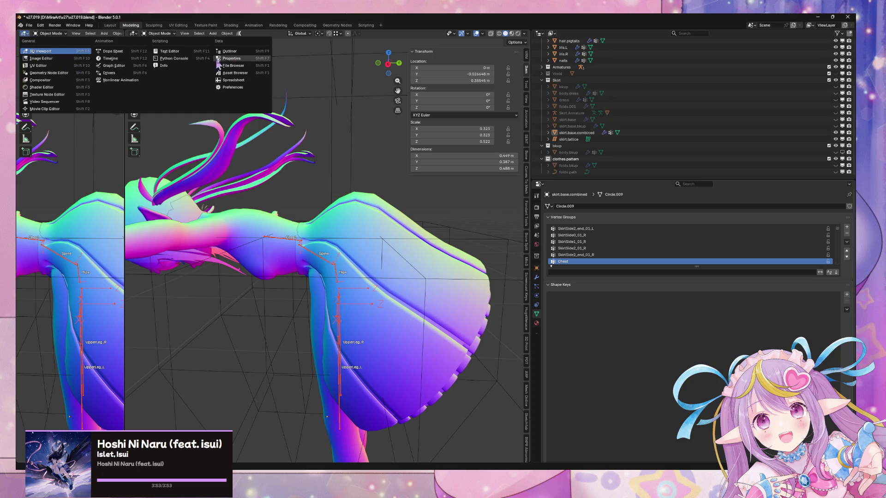
left_click(231, 58)
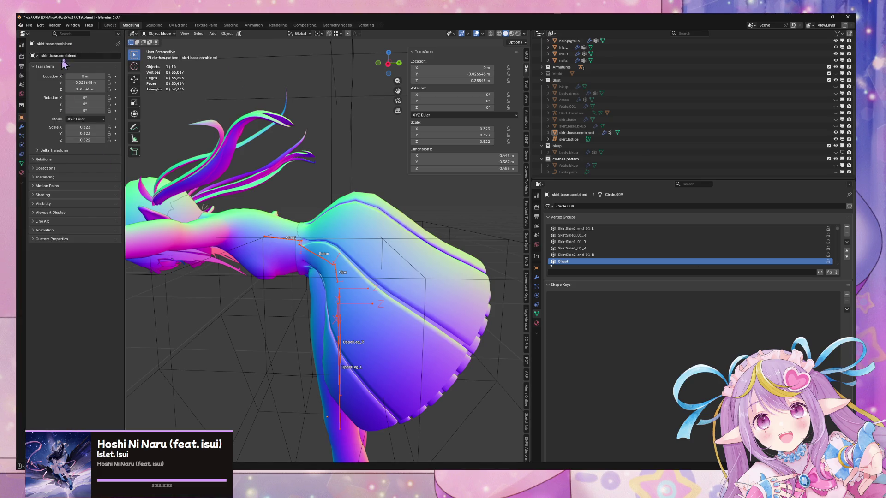
left_click(278, 244)
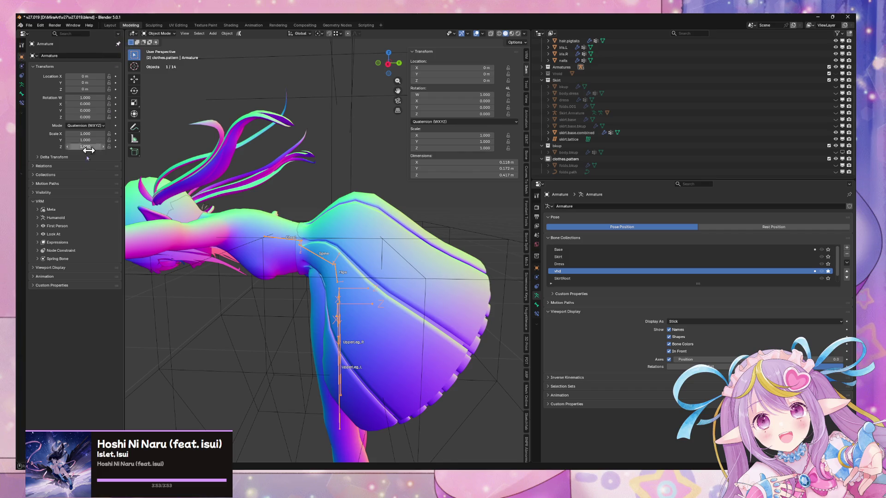
left_click(23, 85)
left_click(89, 78)
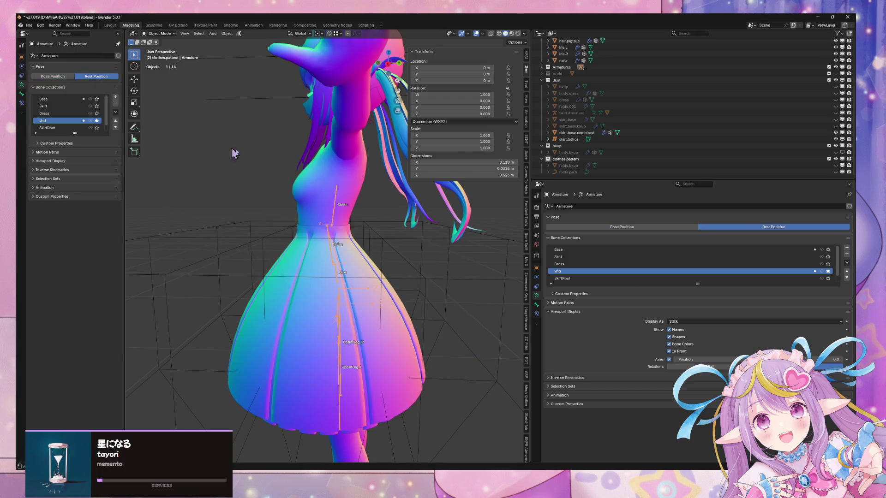
middle_click_drag(233, 154, 340, 168)
Put the skirt in Weight Paint mode and switch the armature back to Pose Position
left_click(366, 253)
key("Tab")
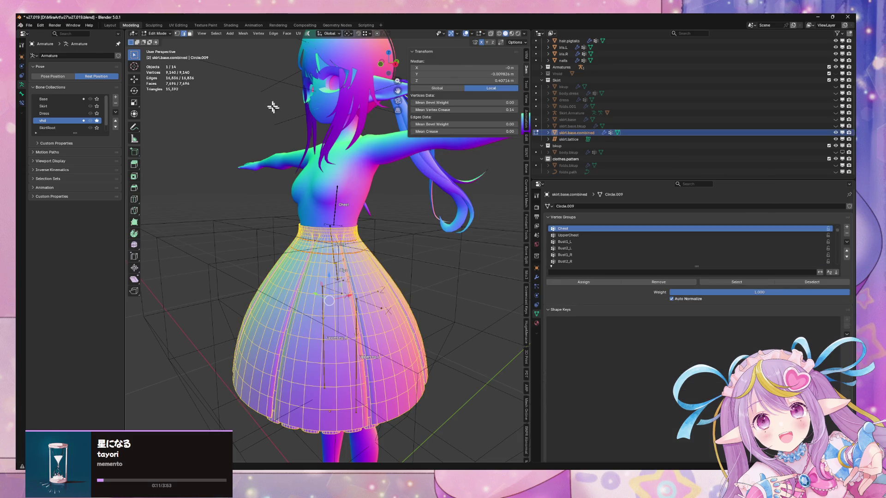
left_click(159, 33)
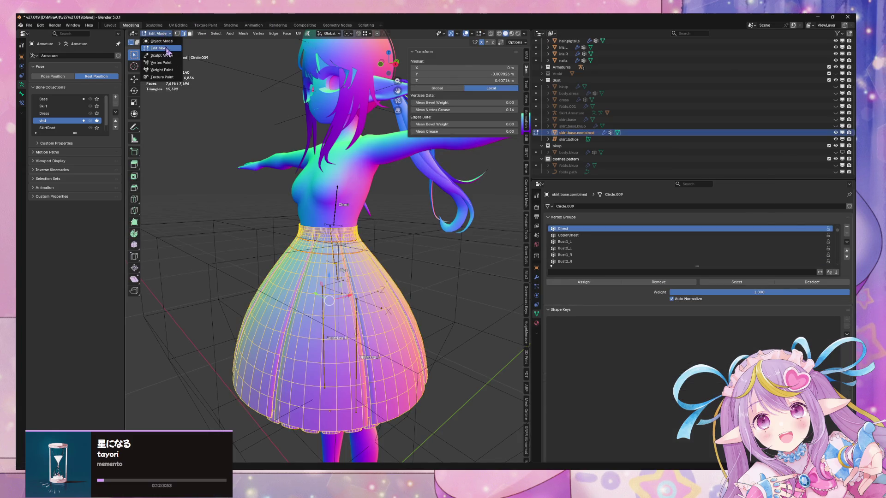
left_click(161, 70)
mouse_move(350, 258)
middle_mouse_down()
mouse_move(443, 258)
mouse_move(410, 280)
mouse_move(194, 267)
middle_mouse_up()
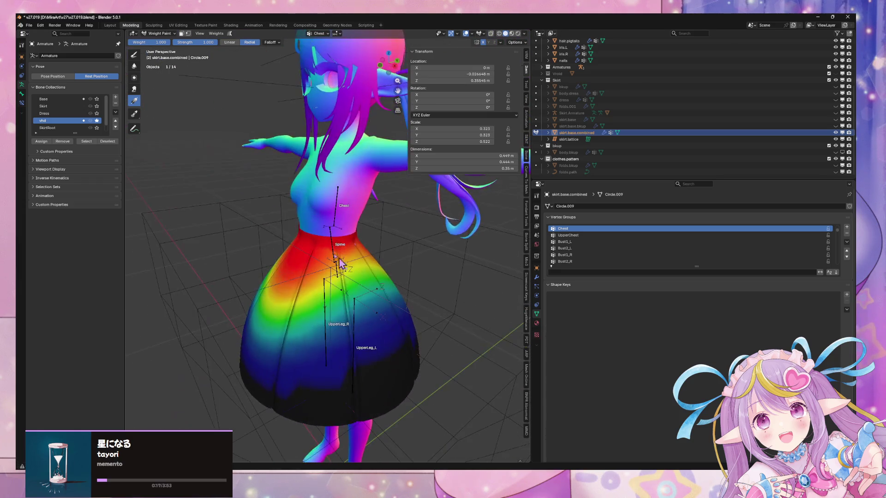
left_click(53, 76)
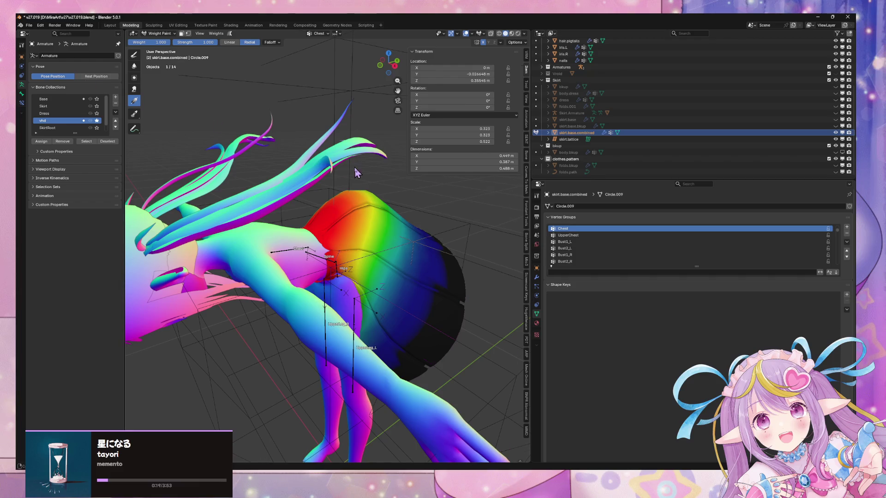
mouse_move(359, 173)
middle_mouse_down()
mouse_move(364, 127)
mouse_move(396, 134)
mouse_move(318, 152)
mouse_move(366, 162)
mouse_move(343, 188)
mouse_move(361, 157)
mouse_move(309, 158)
mouse_move(236, 90)
middle_mouse_up()
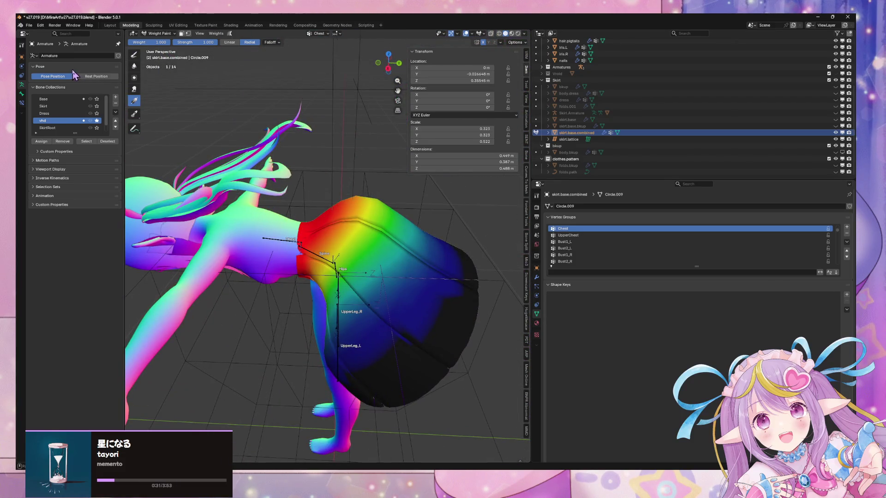
Return the rig to Rest Position and drag trial Chest gradients down the skirt from behind
left_click(86, 77)
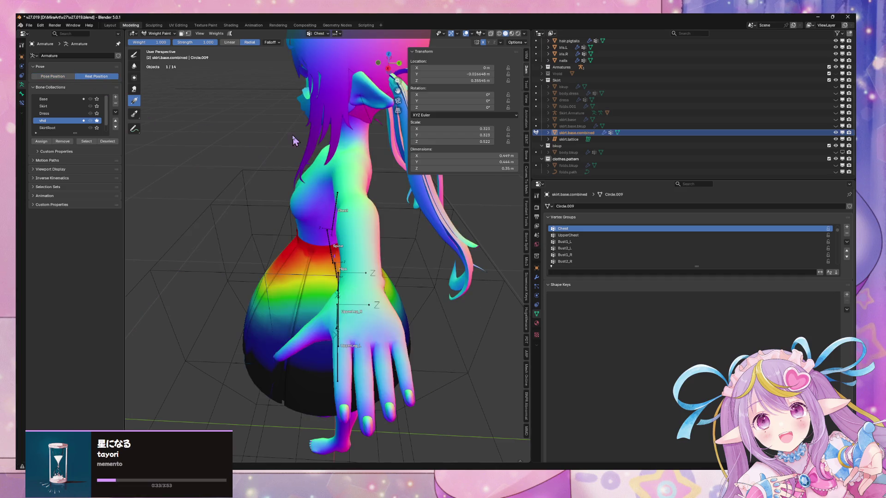
middle_click_drag(295, 140, 372, 231)
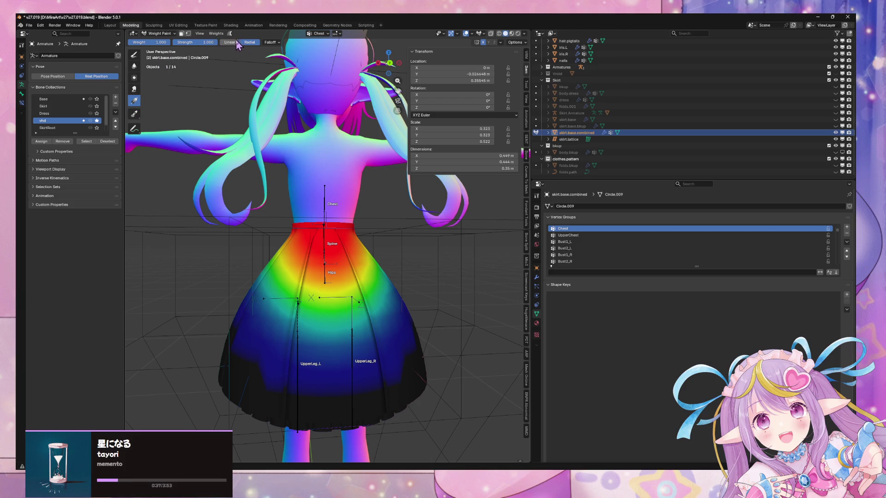
mouse_move(331, 279)
left_mouse_down()
mouse_move(328, 244)
mouse_move(329, 387)
mouse_move(340, 427)
left_mouse_up()
mouse_move(340, 427)
middle_mouse_down()
mouse_move(377, 253)
mouse_move(375, 261)
mouse_move(315, 262)
middle_mouse_up()
mouse_move(340, 261)
left_mouse_down()
mouse_move(346, 291)
mouse_move(332, 306)
mouse_move(356, 316)
mouse_move(350, 325)
left_mouse_up()
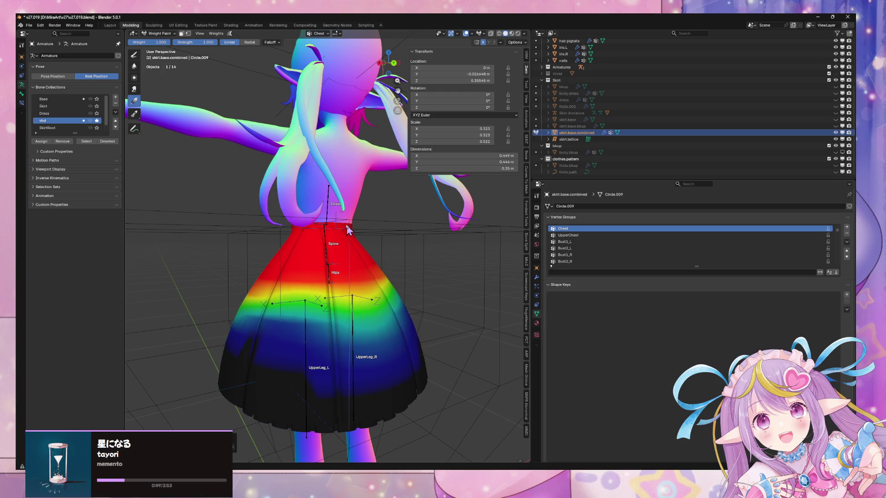
In Back Orthographic view, lay a vertical Chest gradient from waist toward hem and inspect it
middle_click_drag(347, 215, 321, 214)
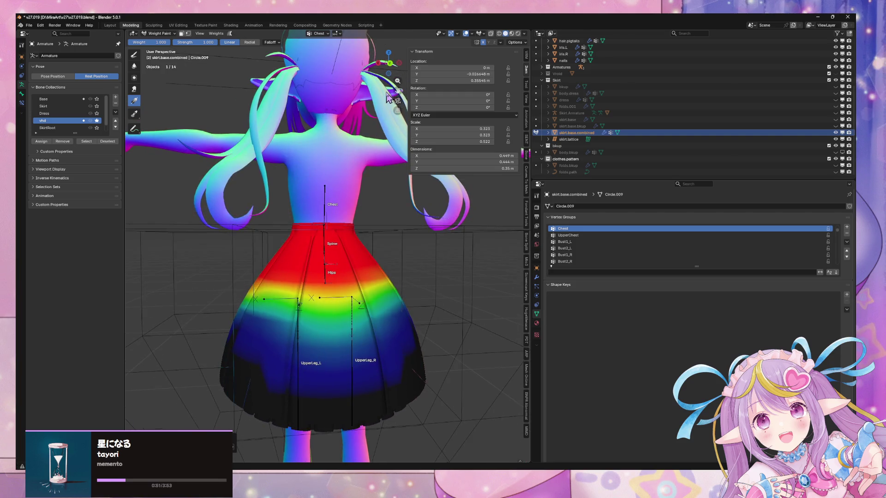
left_click(390, 64)
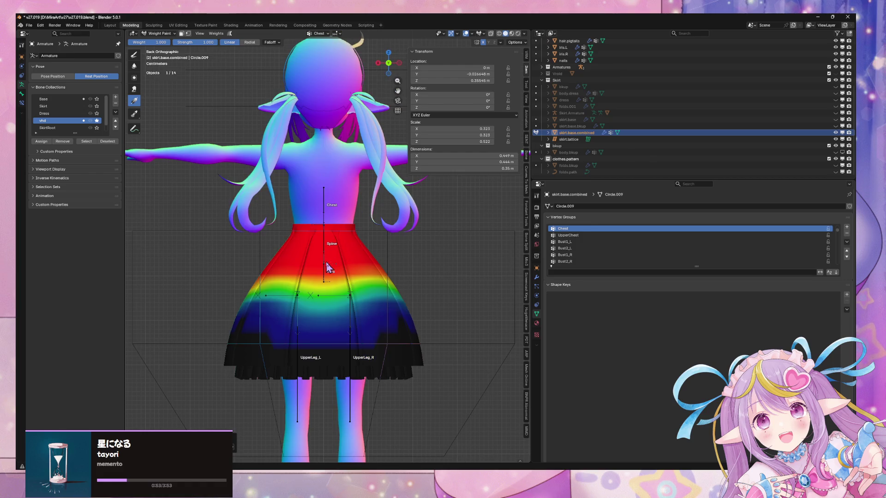
left_click_drag(325, 263, 320, 323)
middle_click_drag(294, 211, 327, 211)
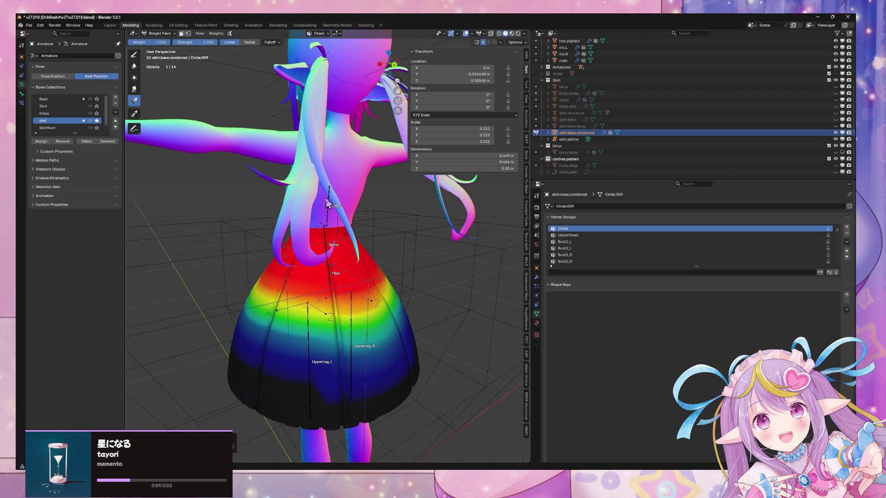
left_click(167, 34)
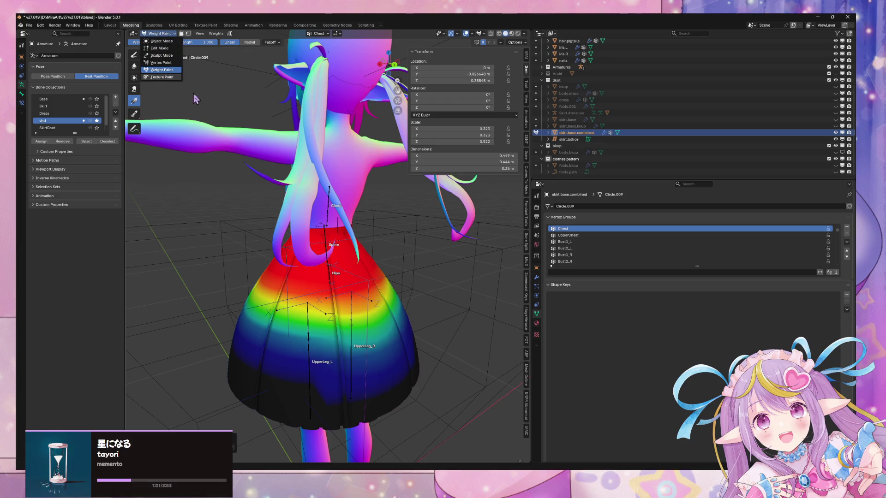
mouse_move(282, 145)
middle_mouse_down()
mouse_move(349, 154)
mouse_move(327, 148)
mouse_move(373, 113)
middle_mouse_up()
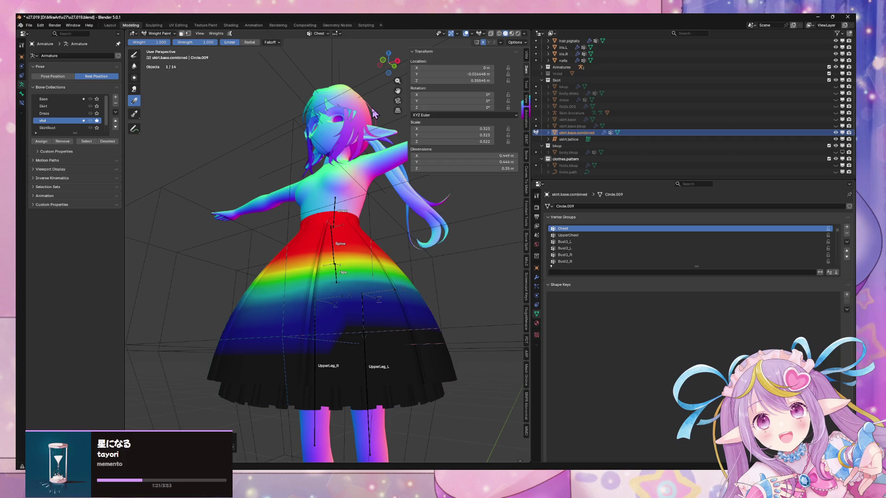
left_click(826, 93)
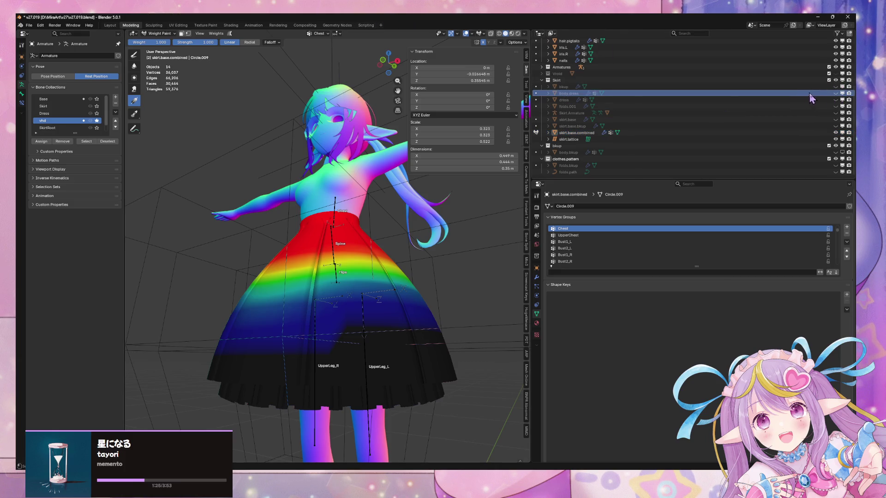
Return to Object Mode and inspect the body mesh in Edit Mode, toggling X-ray
middle_click_drag(392, 152, 362, 201)
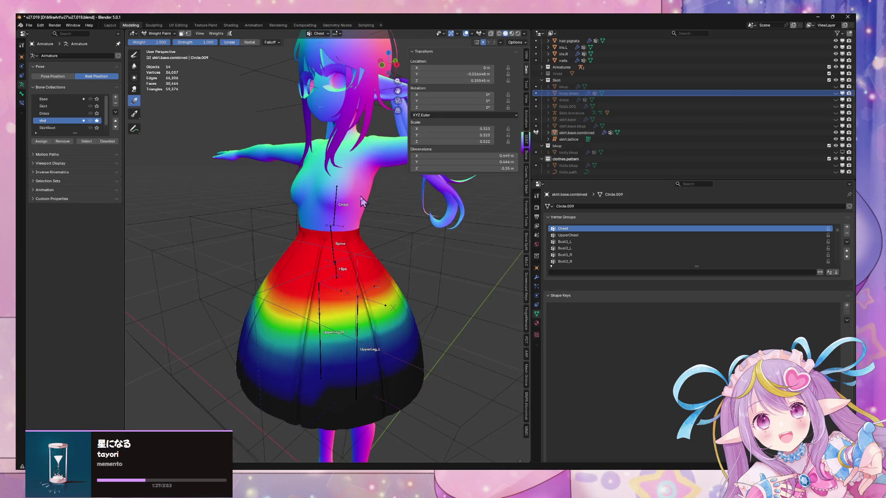
left_click(159, 33)
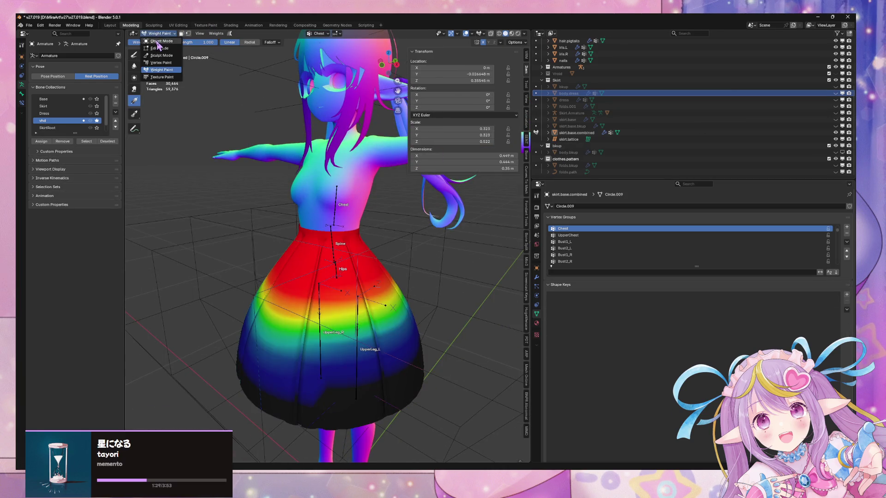
left_click(159, 41)
left_click(349, 221)
middle_click_drag(352, 192, 358, 193)
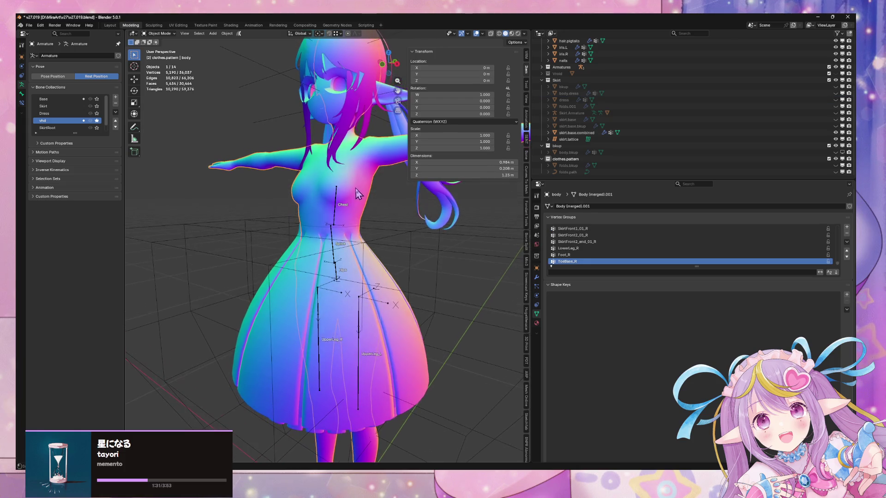
key("Tab")
key("alt+z")
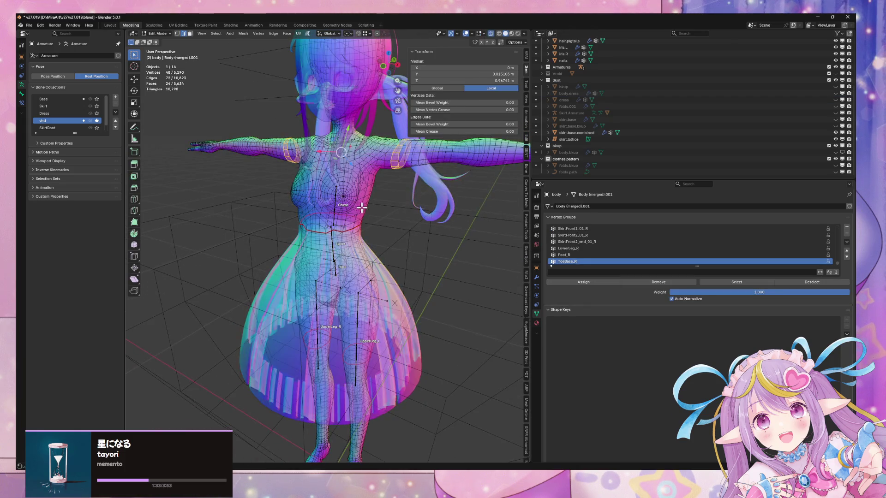
key("alt+z")
key("alt+z")
key("alt+z")
key("alt+z")
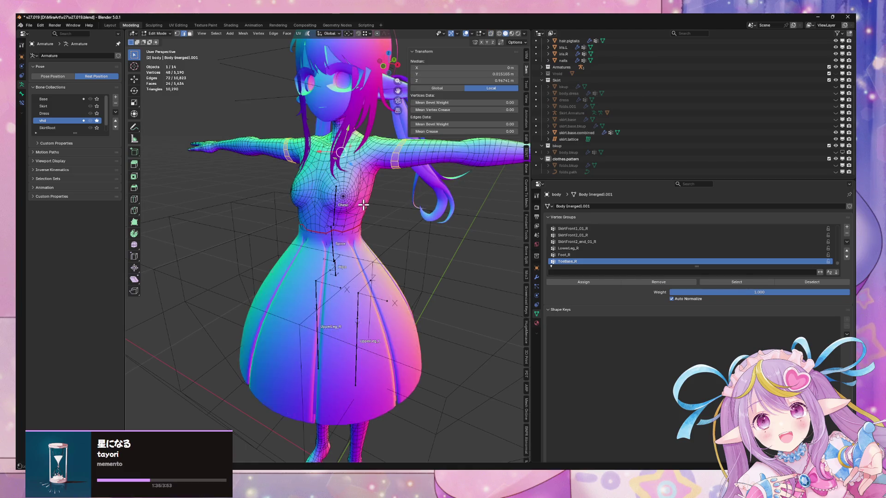
Leave the body's Edit Mode and briefly inspect the skirt mesh in Edit Mode
middle_click_drag(364, 204, 370, 195)
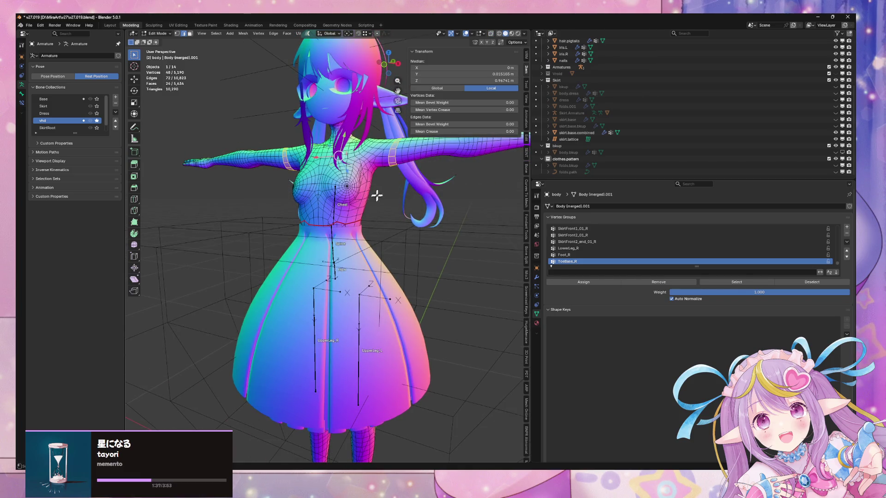
key("Tab")
key("Tab")
key("Tab")
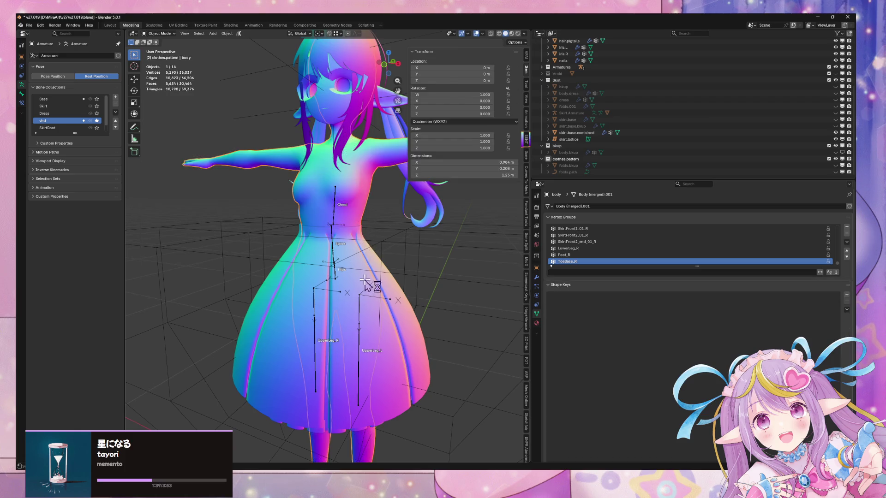
left_click(357, 281)
key("Tab")
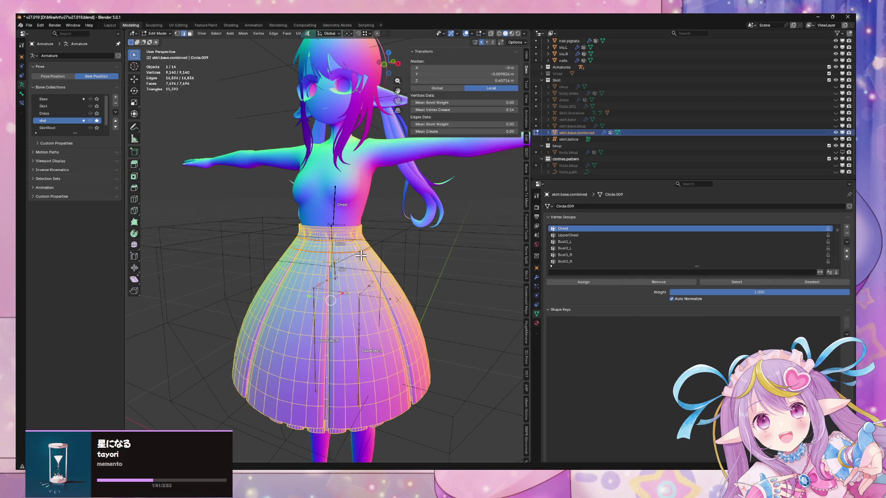
key("Tab")
Unhide body.dress in the Outliner and make it the active object
scroll(353, 224, "up", 3)
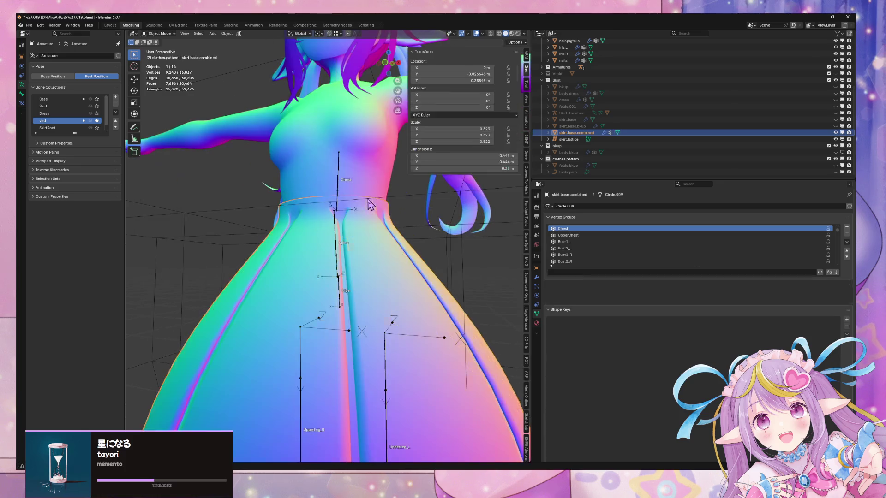
left_click(374, 191)
scroll(609, 123, "up", 2)
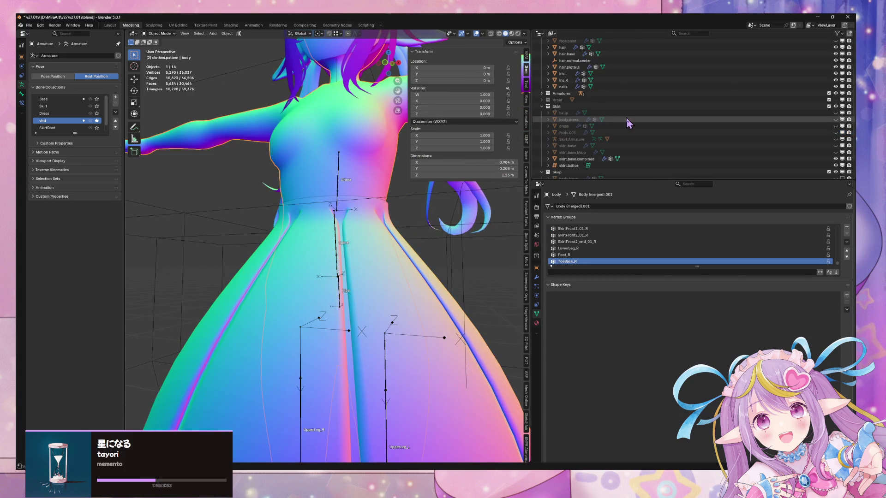
left_click(836, 120)
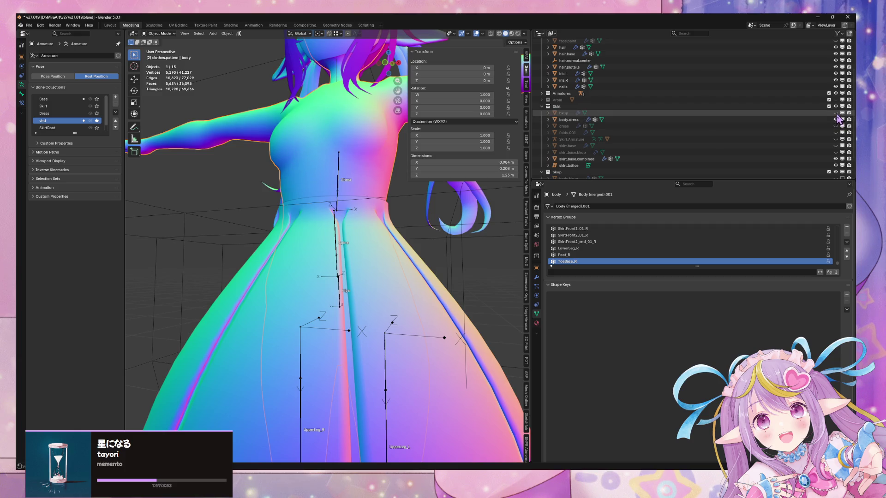
left_click(371, 164)
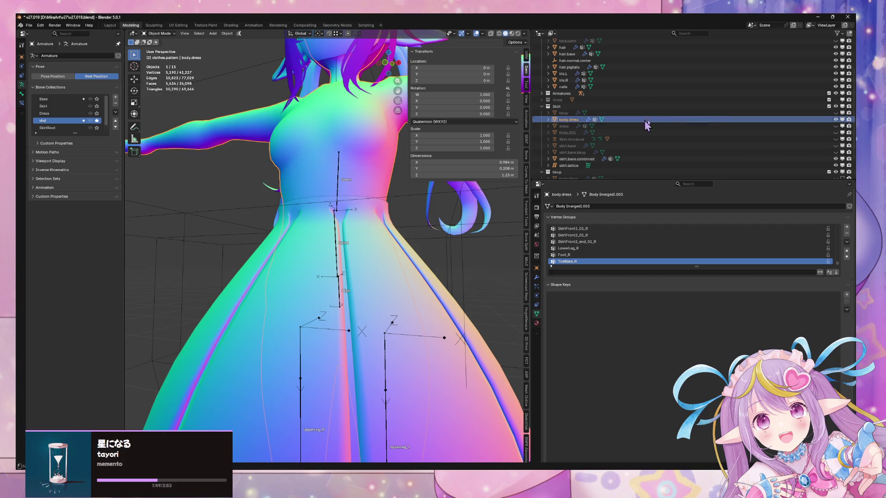
scroll(798, 136, "up", 4)
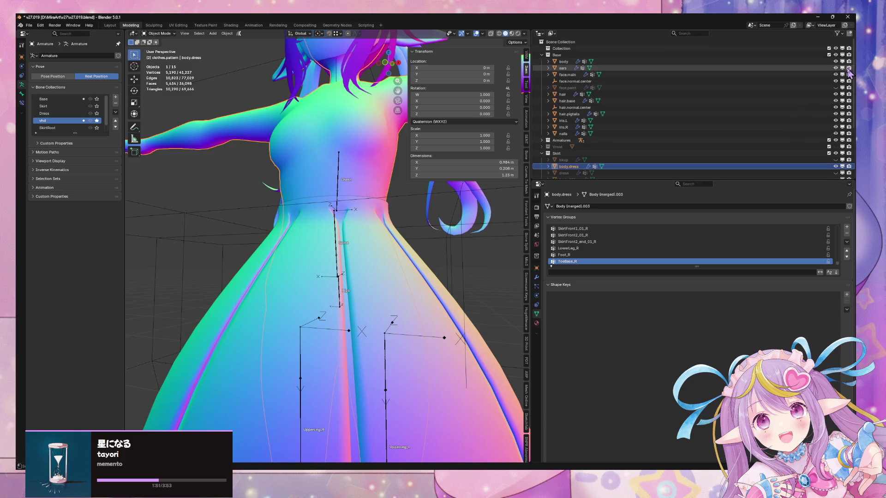
Enter Edit Mode on body.dress with X-ray on and select the torso-and-legs mesh part
key("Tab")
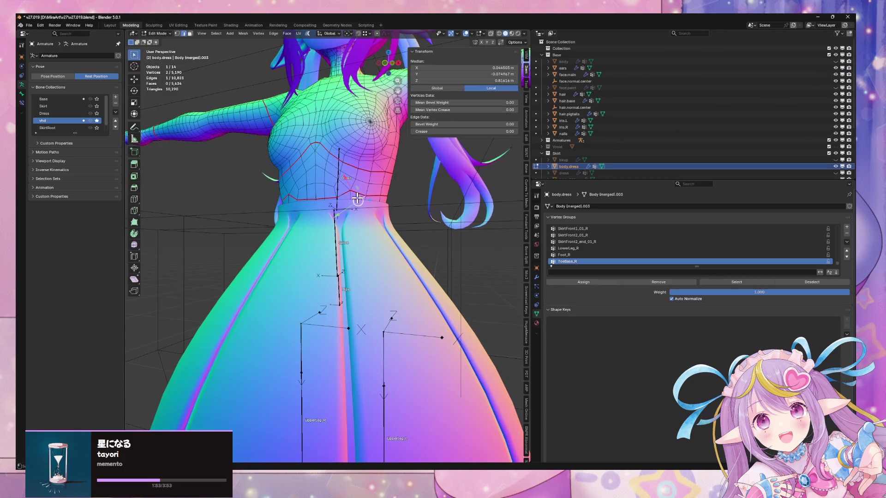
key("alt+z")
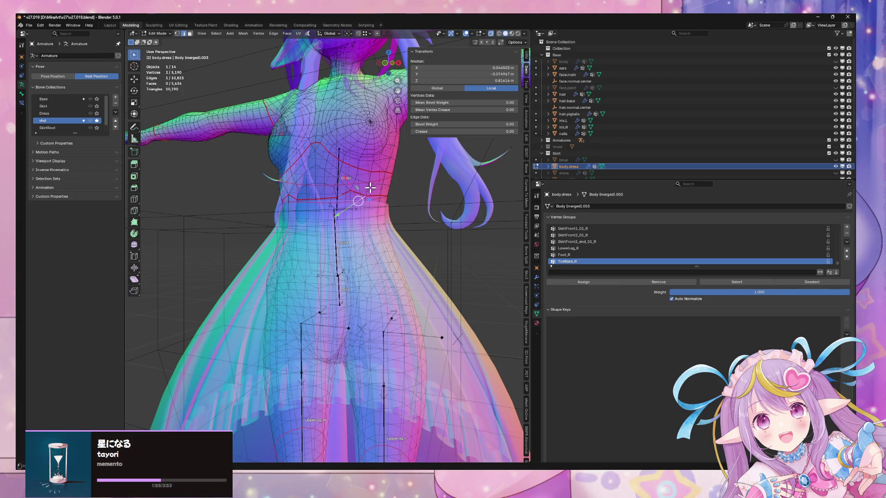
key("ctrl+l")
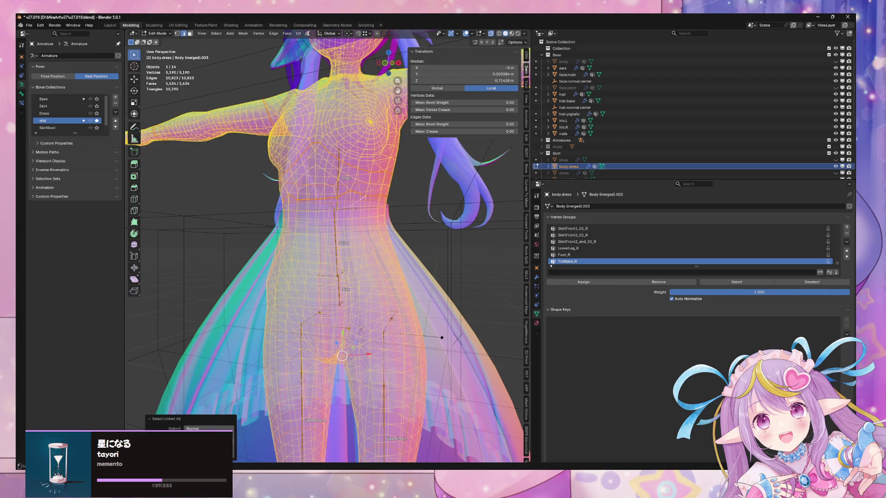
key("ctrl+z")
scroll(224, 390, "down", 5)
mouse_move(223, 389)
middle_mouse_down()
mouse_move(345, 295)
mouse_move(357, 262)
mouse_move(306, 358)
middle_mouse_up()
scroll(345, 295, "up", 3)
scroll(345, 295, "down", 2)
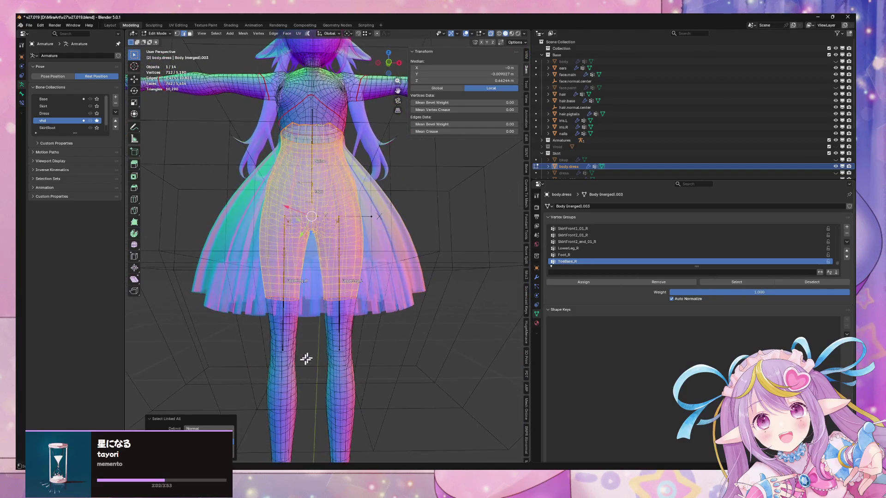
Select the edge loops around both the left and right knees
left_click(289, 340, "shift")
middle_click_drag(342, 321, 327, 308)
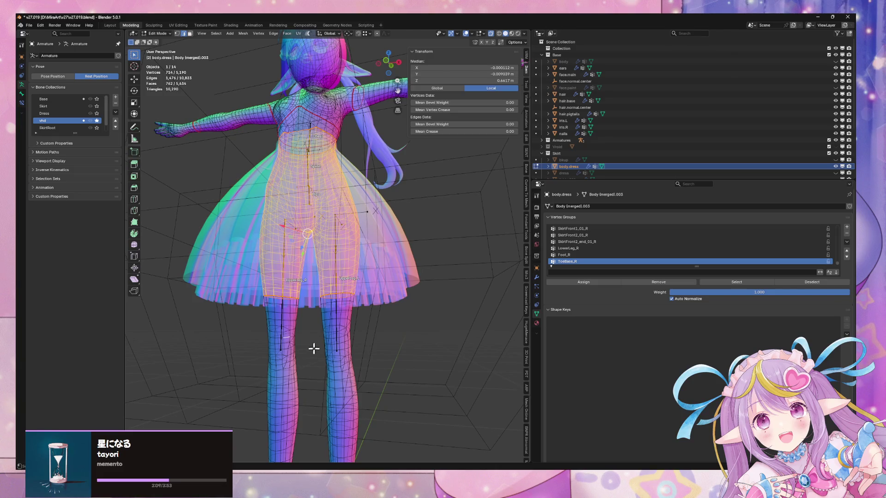
middle_click_drag(293, 296, 307, 301)
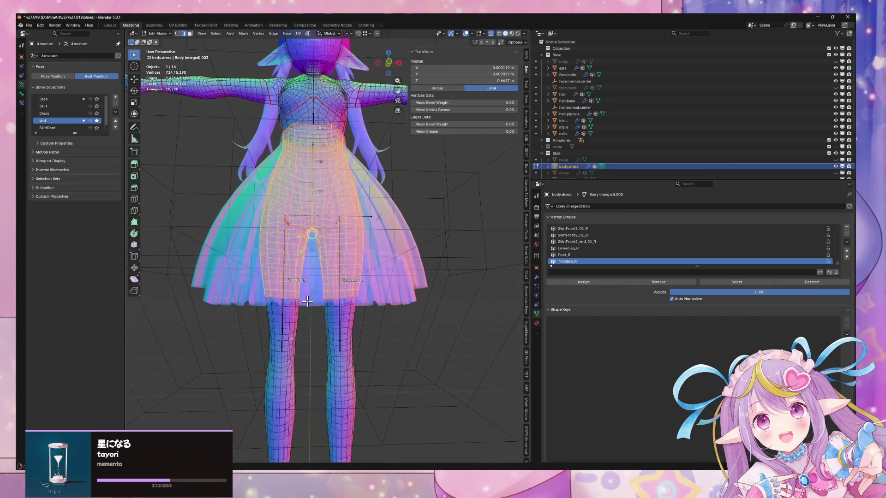
left_click(336, 315, "alt")
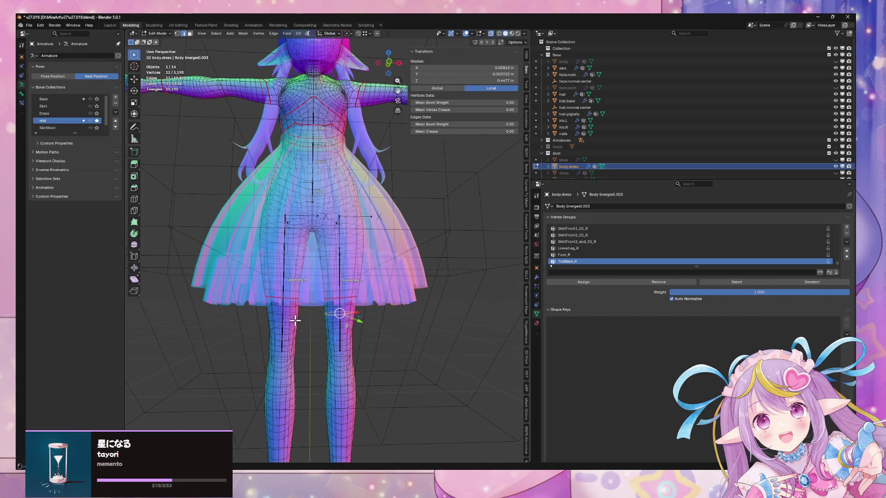
left_click(276, 315, "alt+shift")
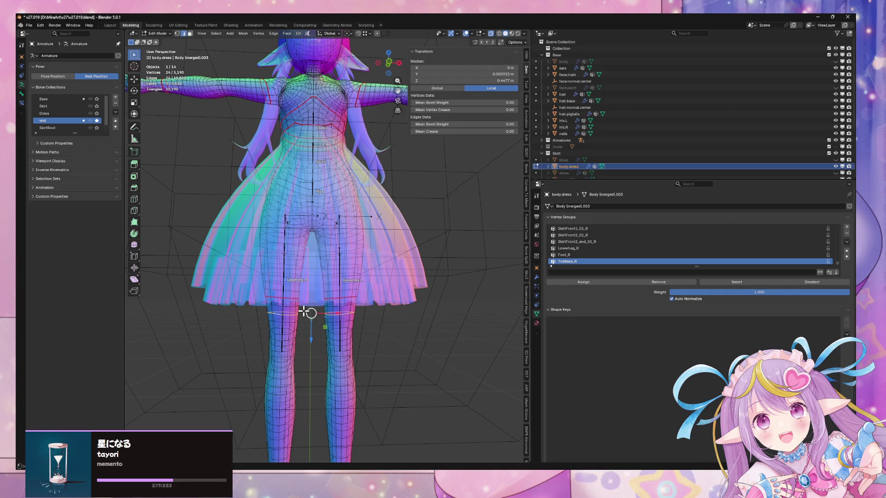
left_click(333, 323, "alt+shift")
left_click(336, 323, "alt+shift")
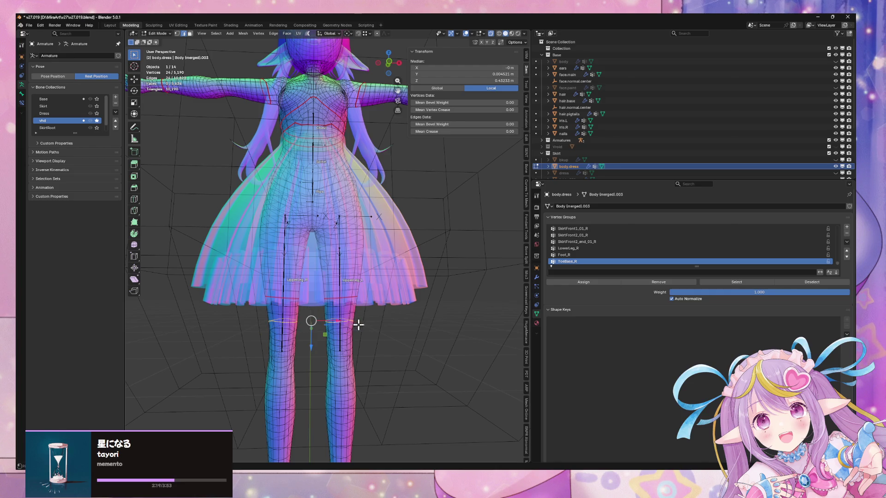
Bring up and dismiss the loop editing options, then return to Object Mode
right_click(358, 322)
left_click(353, 400)
middle_click_drag(352, 401, 328, 315)
key("Tab")
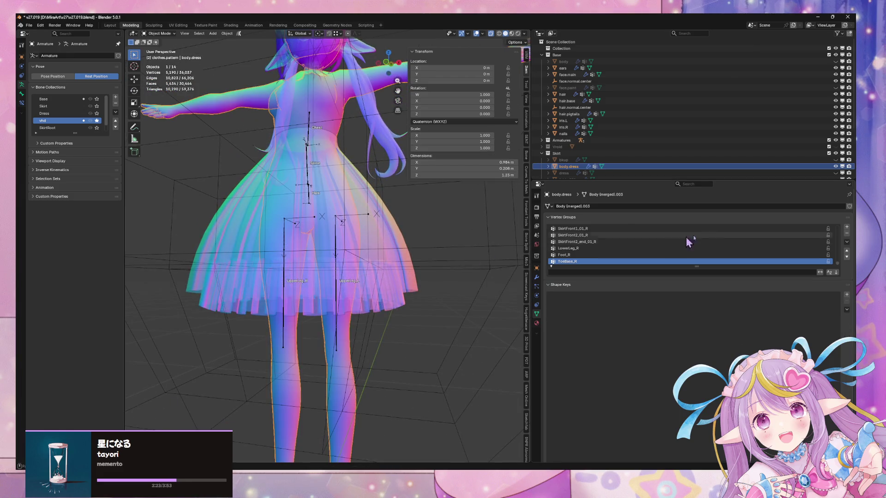